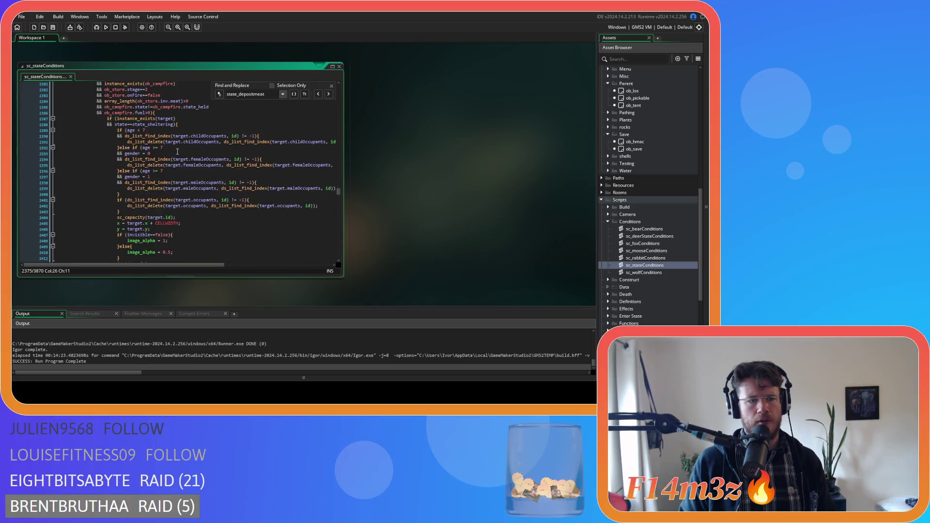
- Copy the existing leaveParty(id) call onto a new line after line 2368 and save the script
drag(157, 205, 106, 205)
key(ctrl+c)
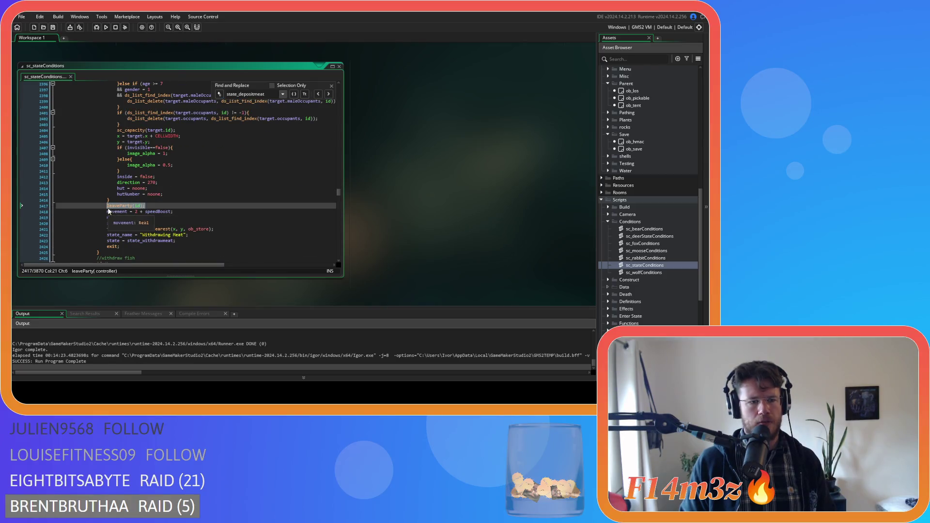
scroll(175, 166, up, 12)
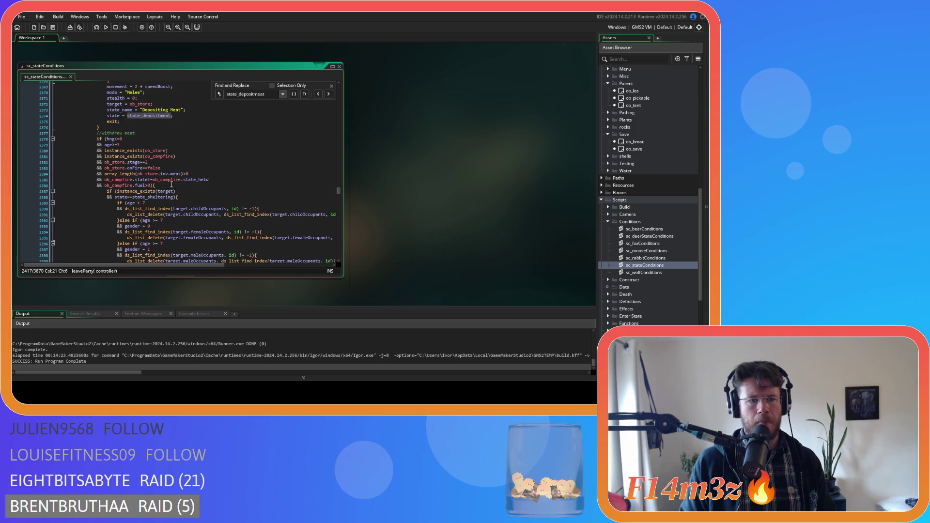
click(148, 125)
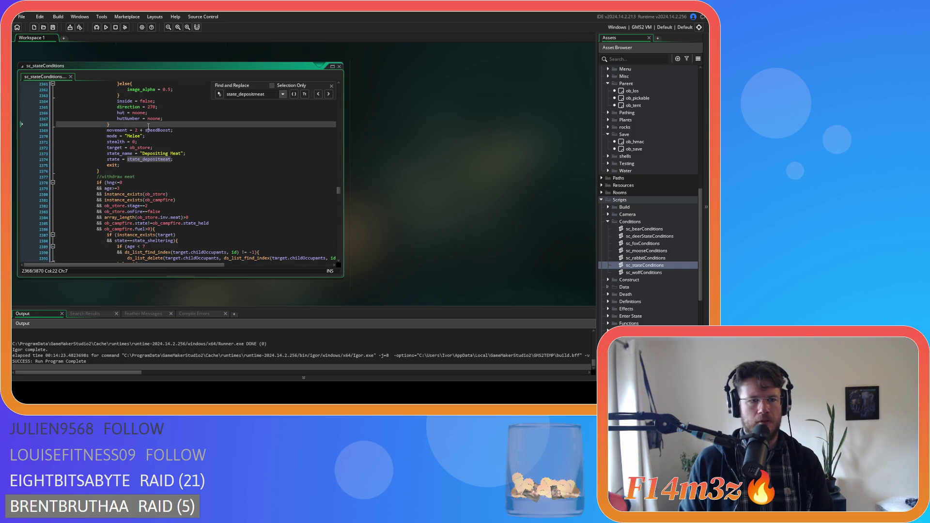
key(Return)
key(ctrl+v)
key(ctrl+s)
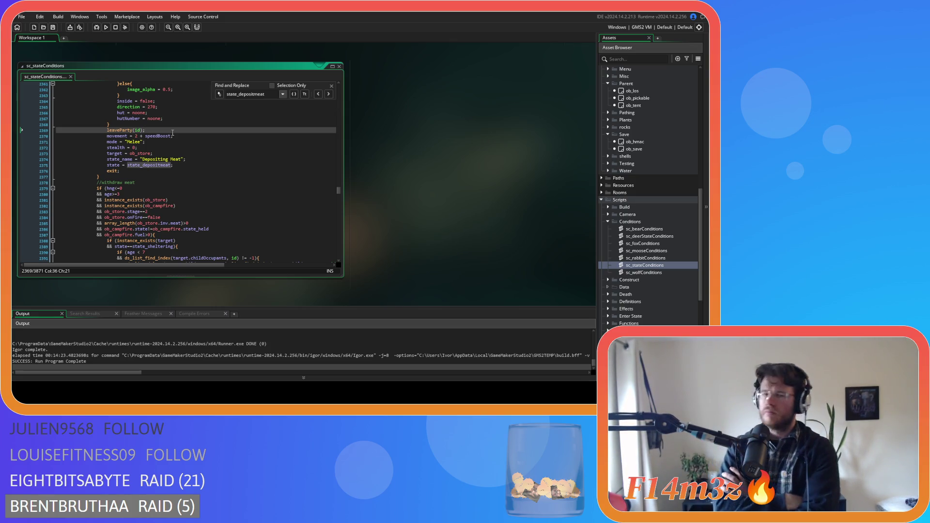
drag(265, 94, 239, 95)
- Search for 'drink' to reach state_drinkfromstream, confirming that block already calls leaveParty(id)
text(drink)
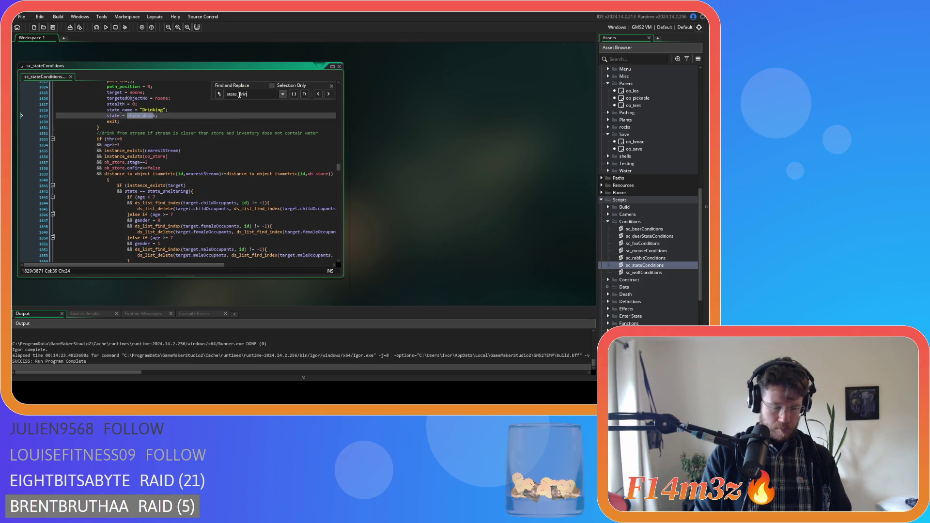
scroll(295, 155, up, 3)
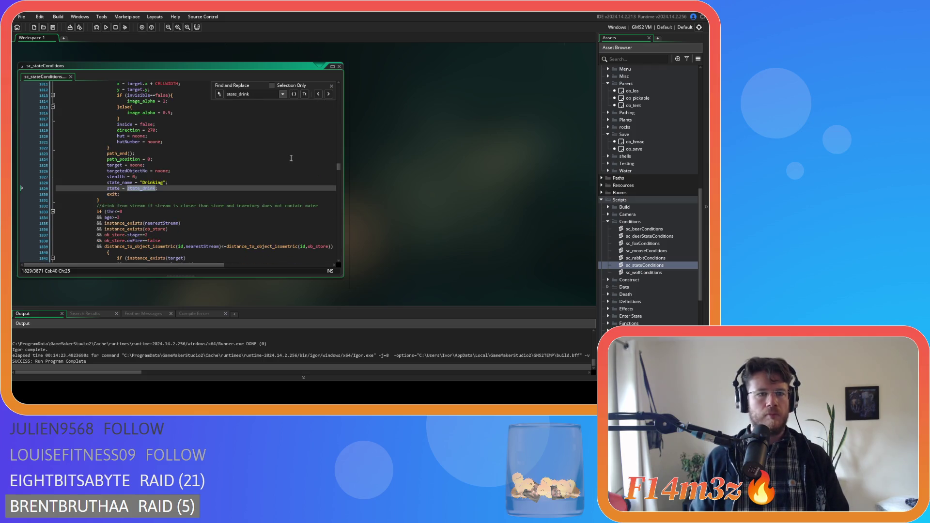
click(328, 95)
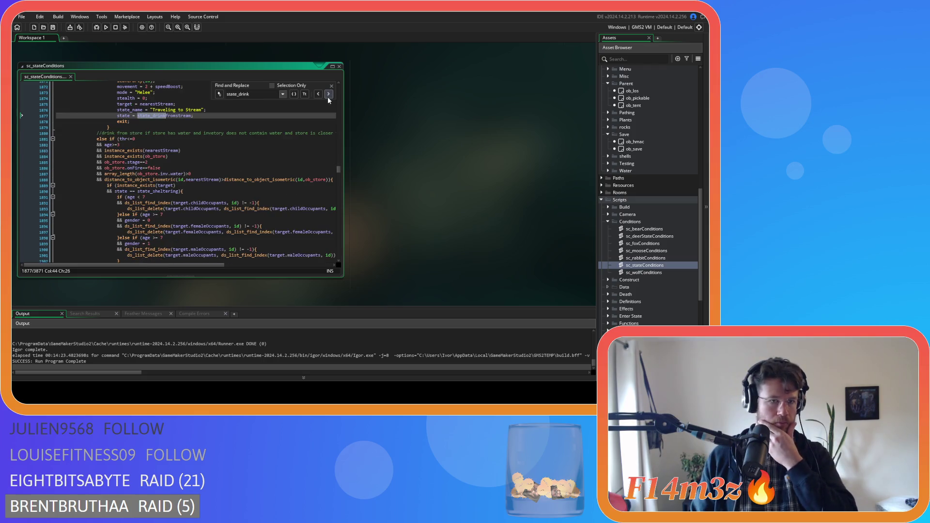
scroll(292, 151, up, 3)
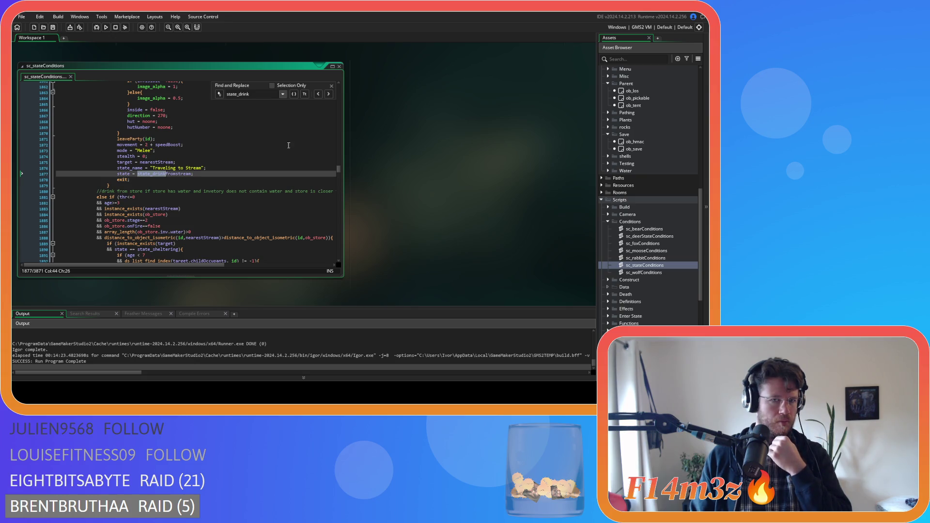
click(332, 87)
key(ctrl+f)
- Search for state_stal, review the Stalking block's arrivedHunters and huntingParty code, and expand the Game folder
text(stat)
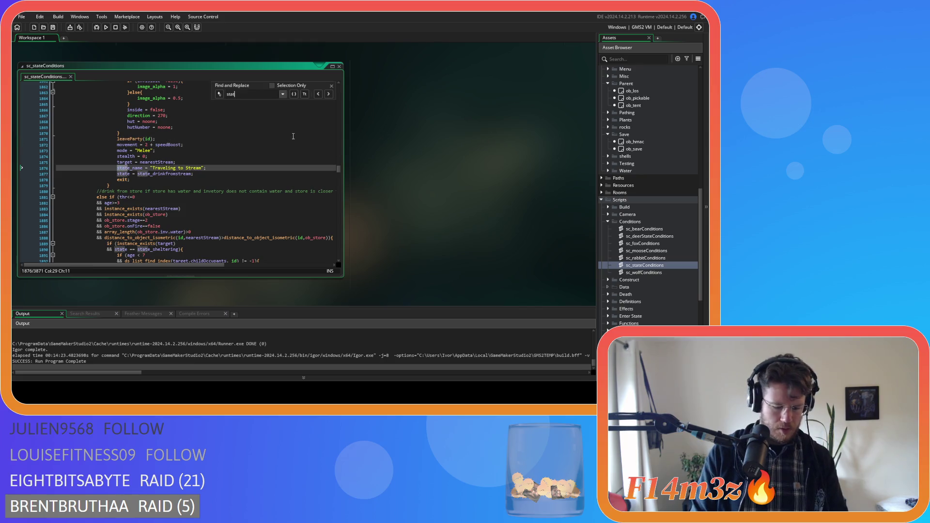
text(e_stalk)
scroll(293, 136, up, 8)
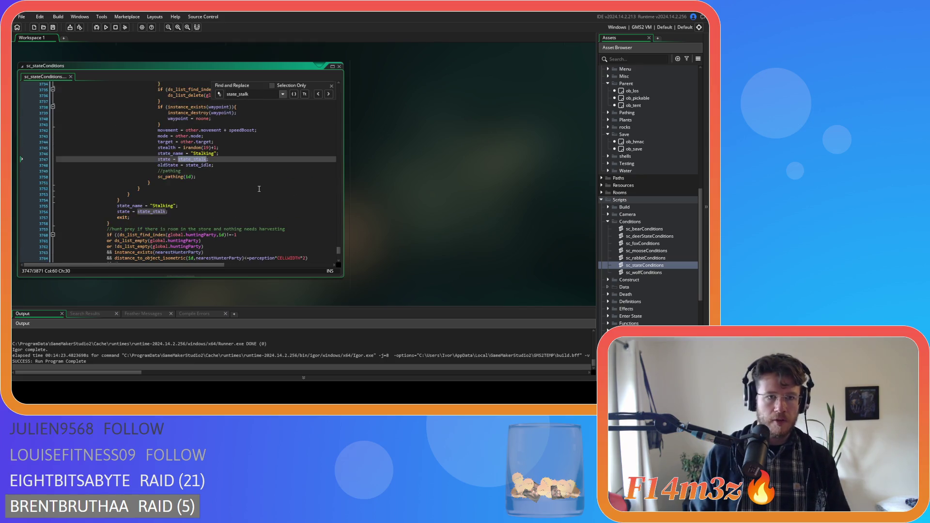
click(267, 196)
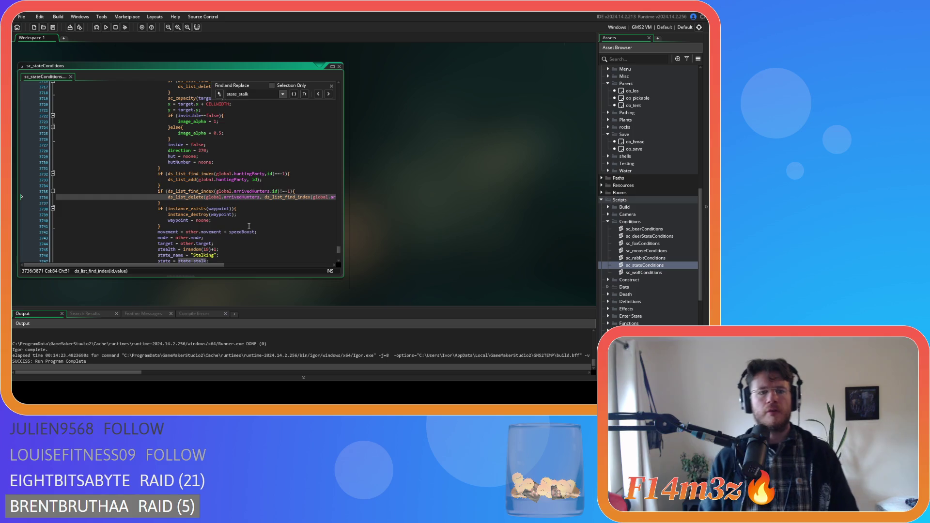
scroll(249, 227, up, 1)
scroll(249, 226, down, 3)
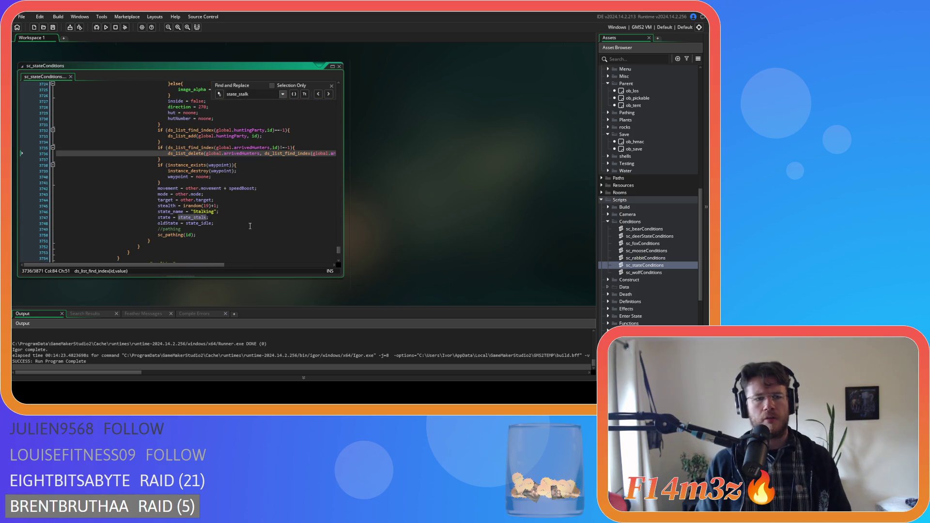
scroll(250, 226, up, 12)
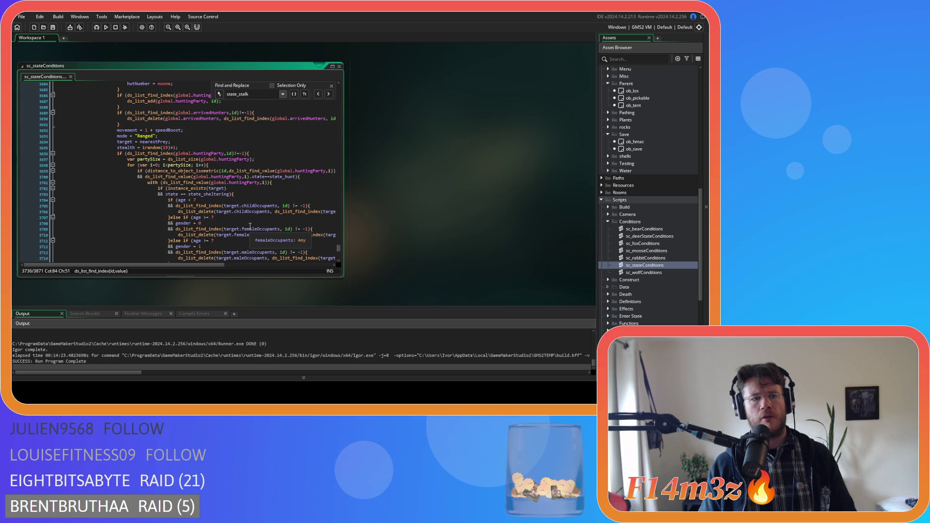
scroll(250, 226, up, 15)
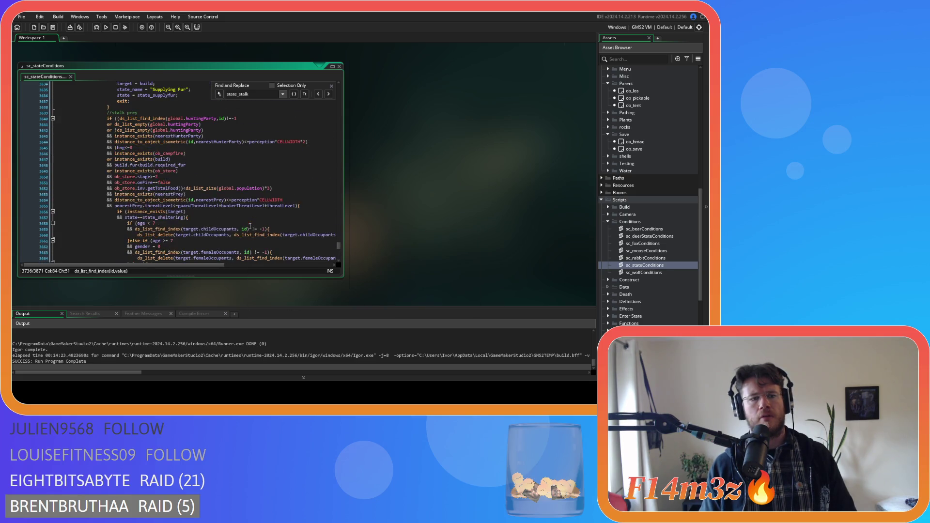
scroll(250, 226, down, 5)
scroll(250, 226, down, 4)
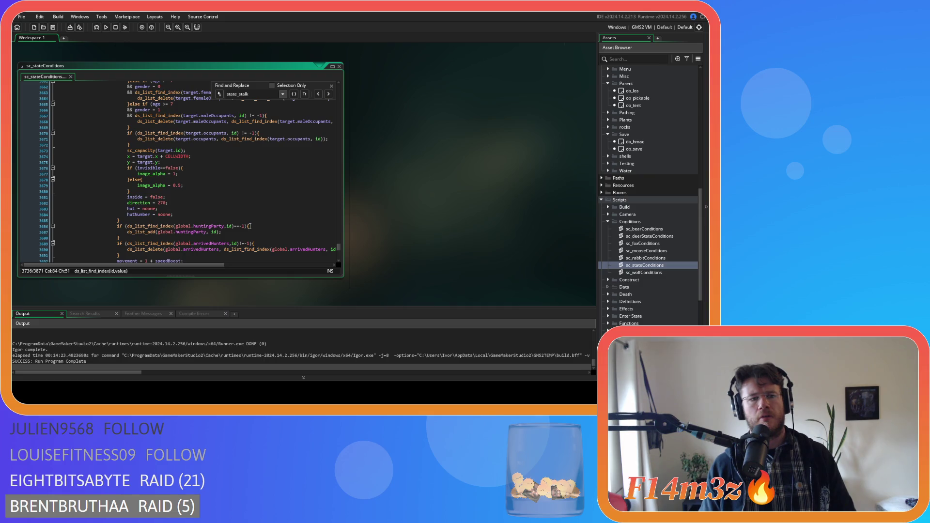
scroll(250, 226, down, 5)
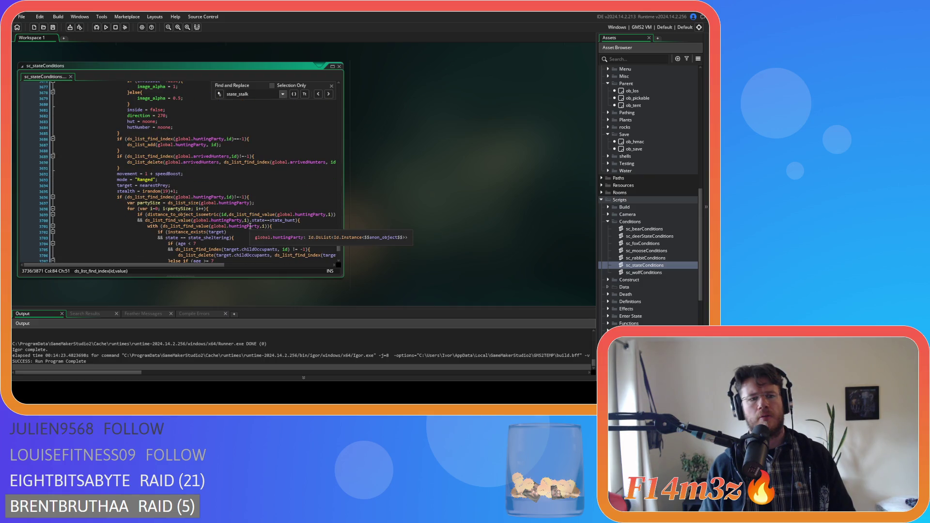
scroll(250, 226, down, 17)
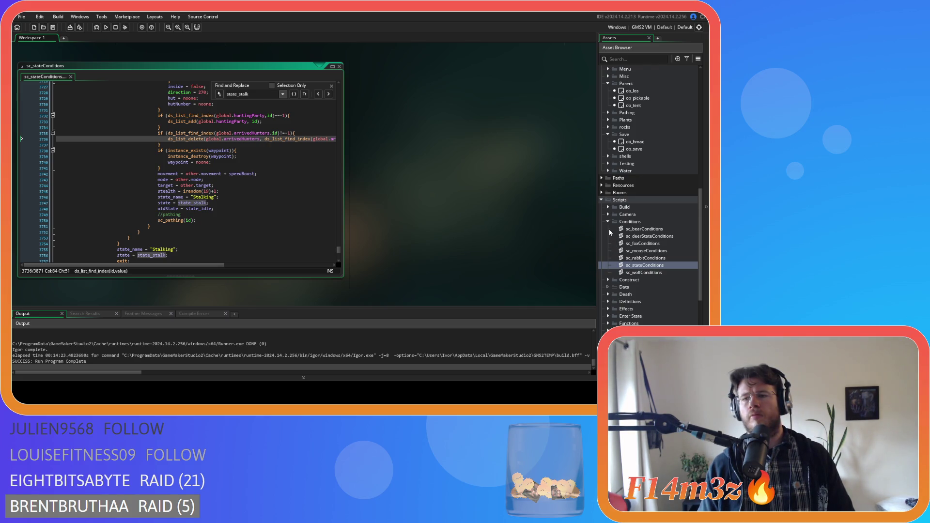
scroll(608, 235, down, 4)
click(608, 214)
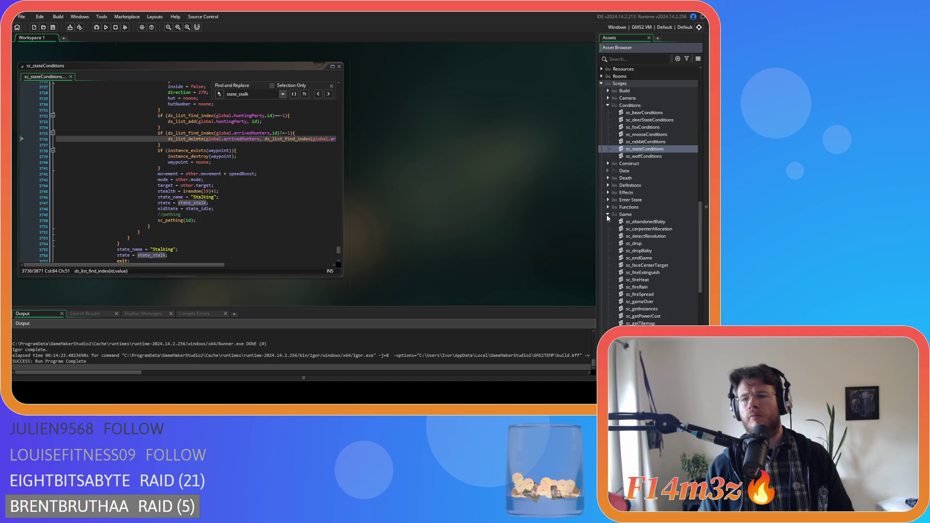
- Open sc_leaveParty, select its partied = false line, then close it and go back to sc_stateConditions
scroll(607, 214, down, 3)
double_click(636, 266)
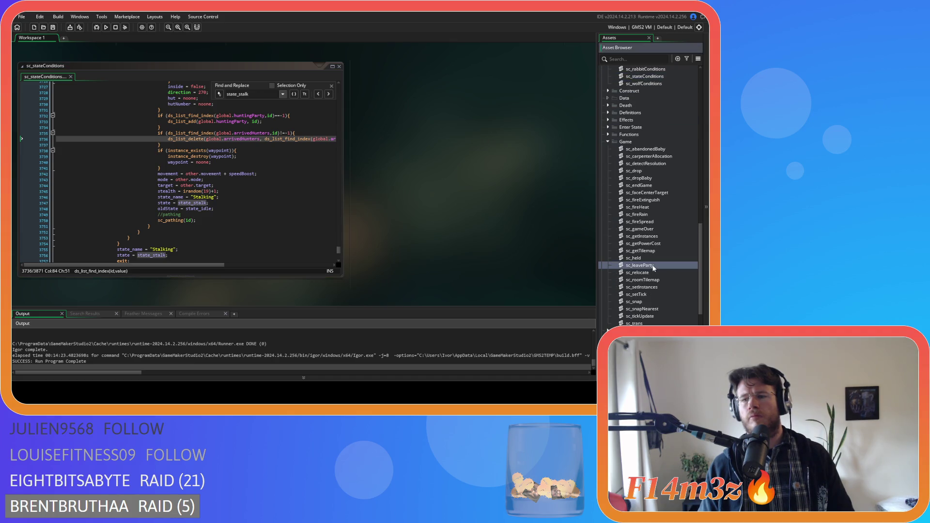
drag(73, 142, 115, 142)
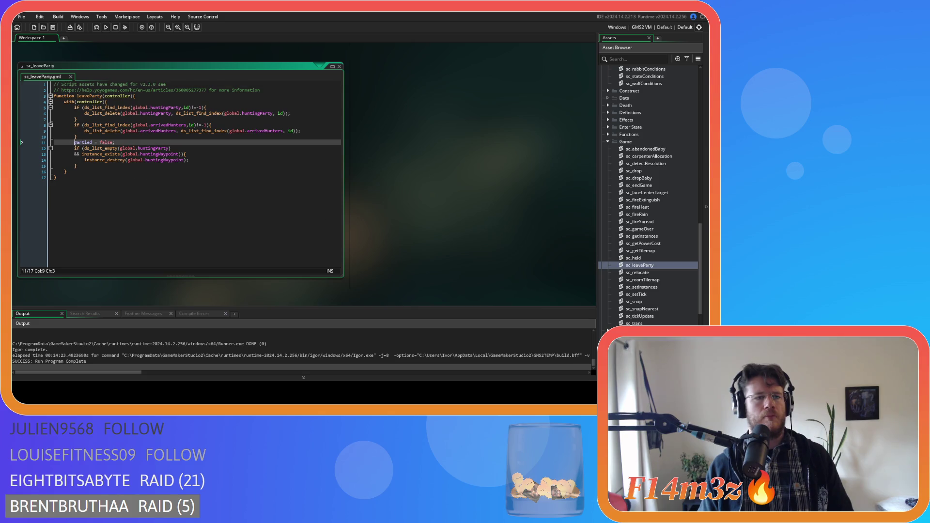
key(ctrl+w)
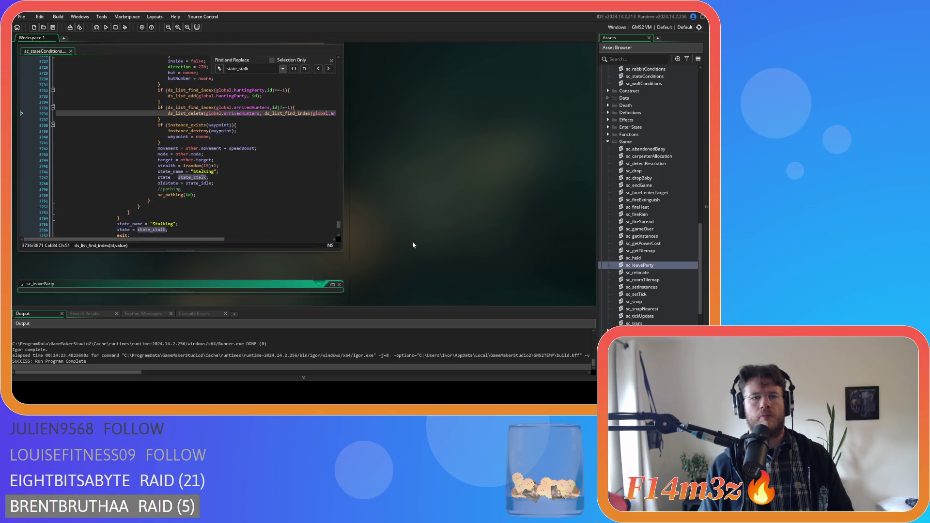
click(236, 142)
scroll(236, 142, up, 2)
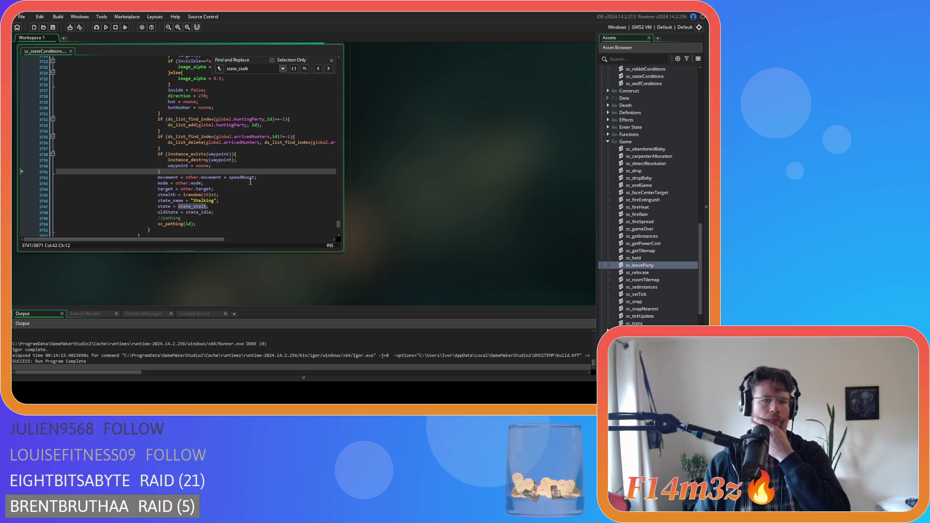
scroll(251, 181, up, 9)
scroll(251, 182, up, 3)
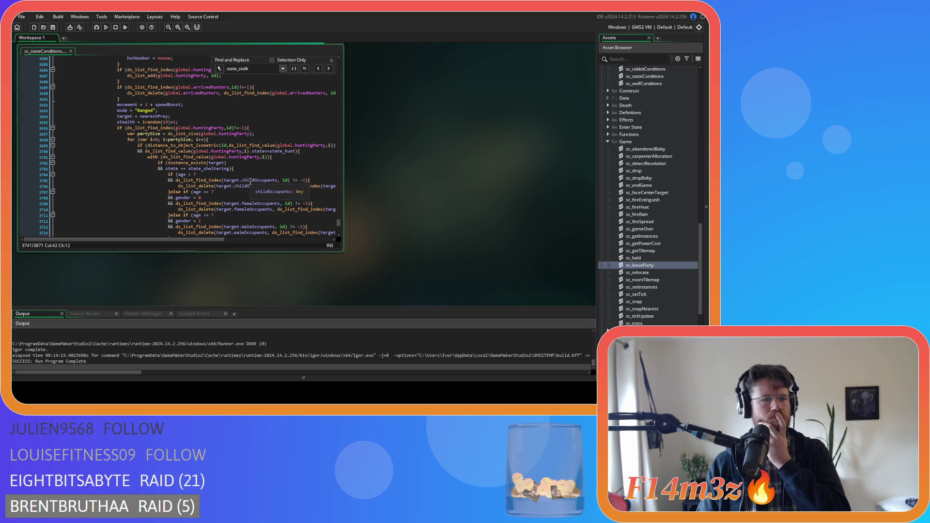
scroll(250, 181, up, 2)
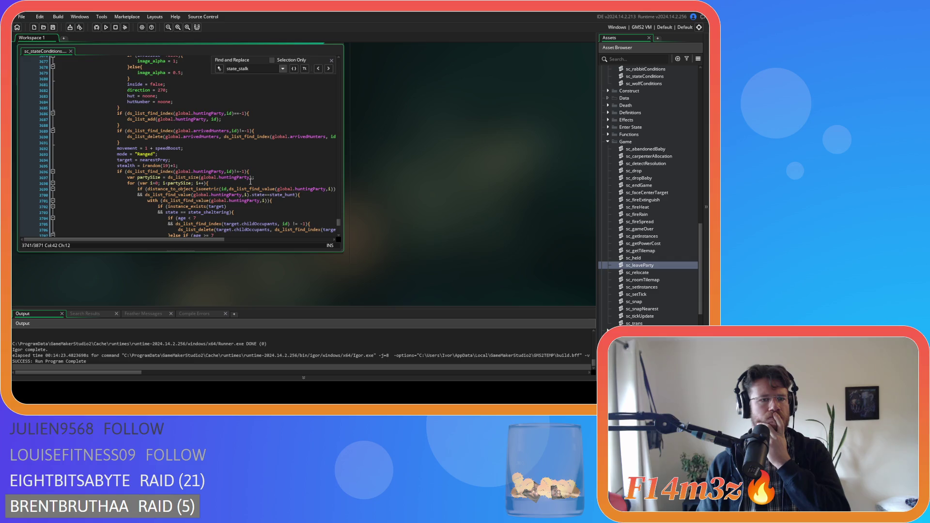
scroll(251, 182, up, 20)
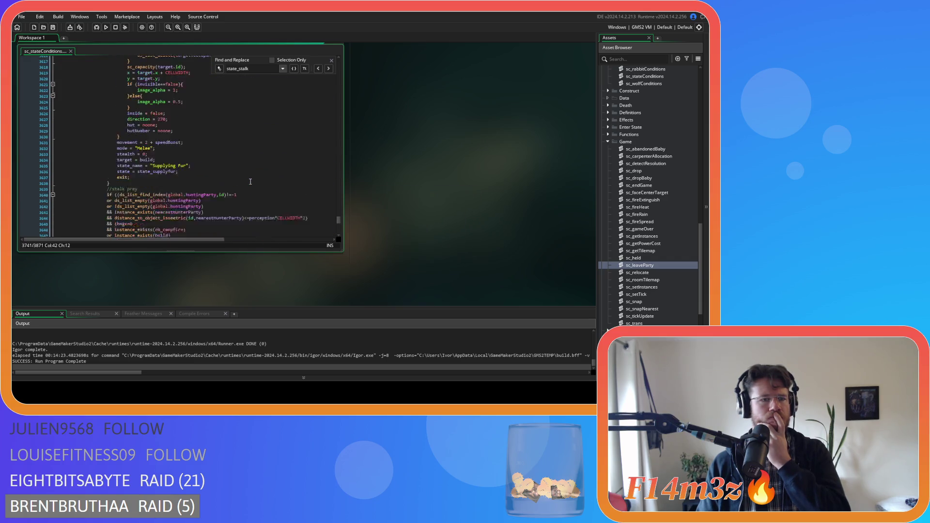
scroll(250, 181, up, 13)
scroll(251, 182, down, 20)
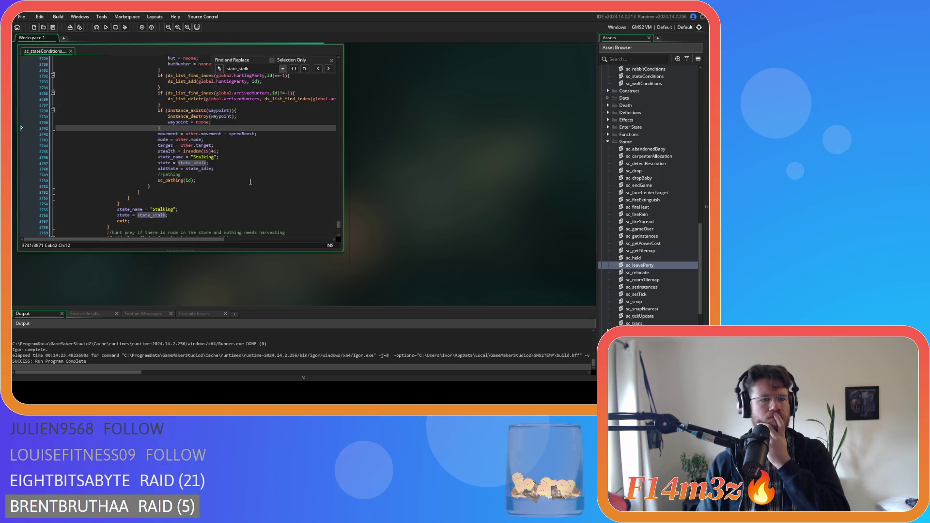
scroll(251, 181, down, 16)
scroll(250, 182, down, 8)
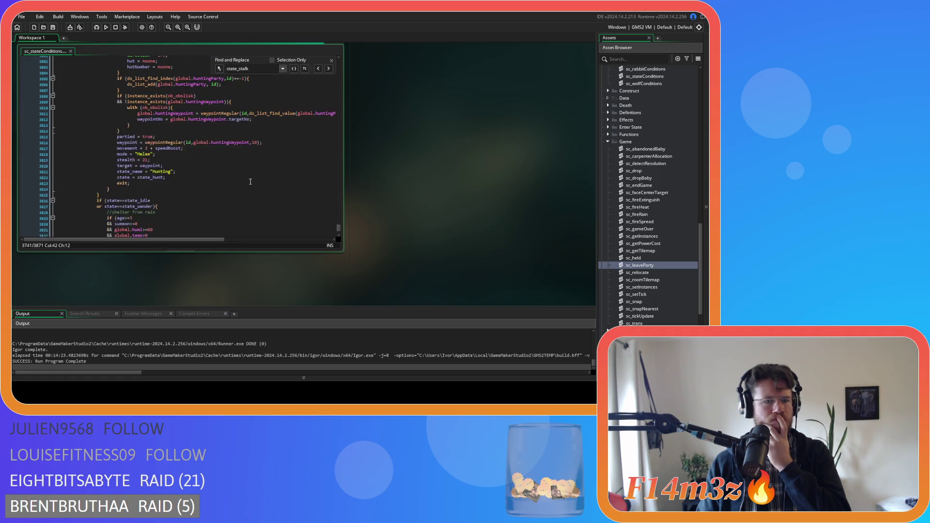
drag(155, 137, 117, 139)
key(ctrl+c)
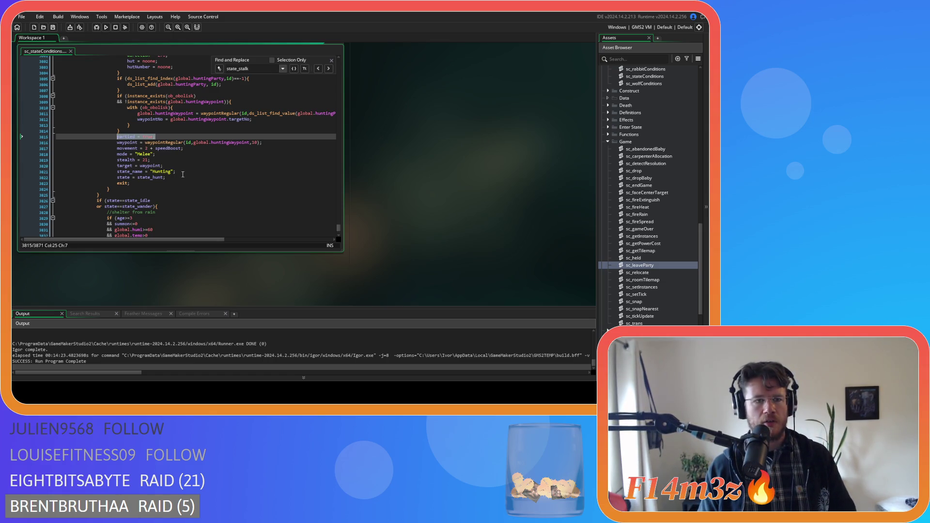
scroll(182, 174, up, 10)
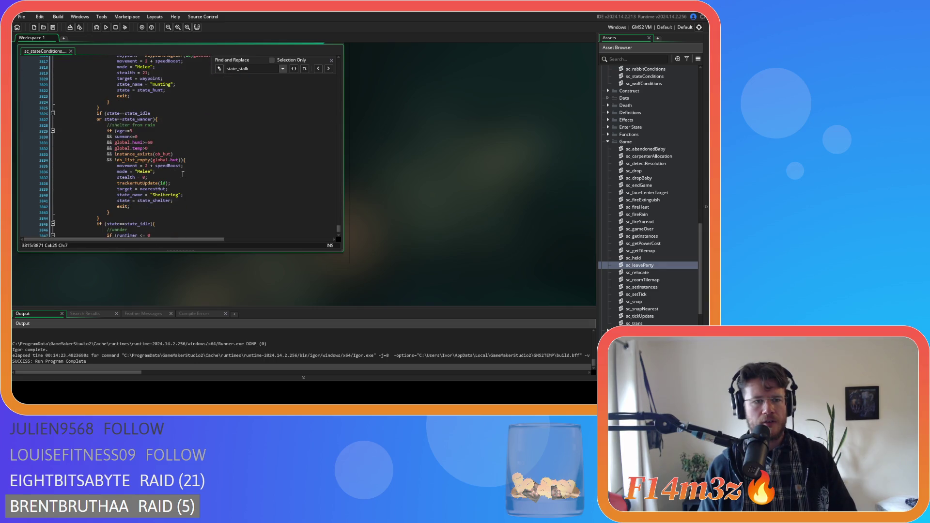
scroll(199, 190, up, 13)
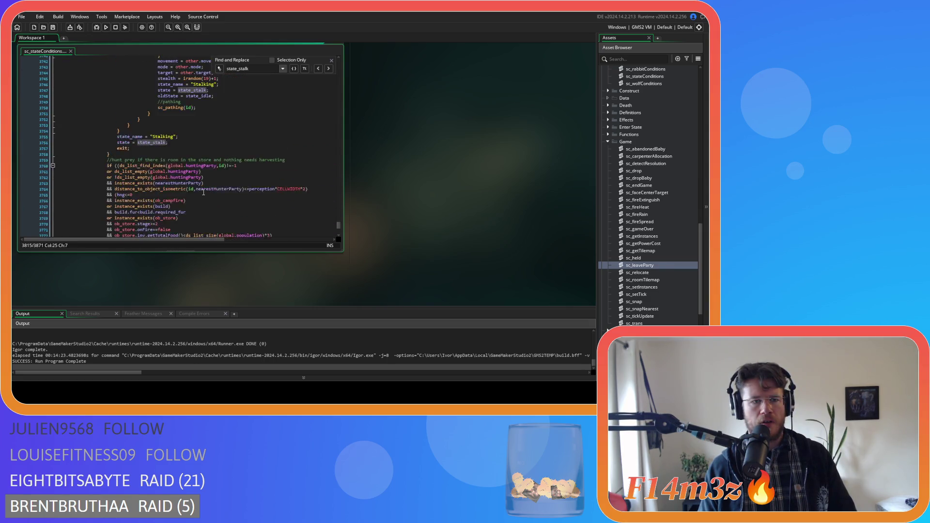
scroll(203, 193, up, 6)
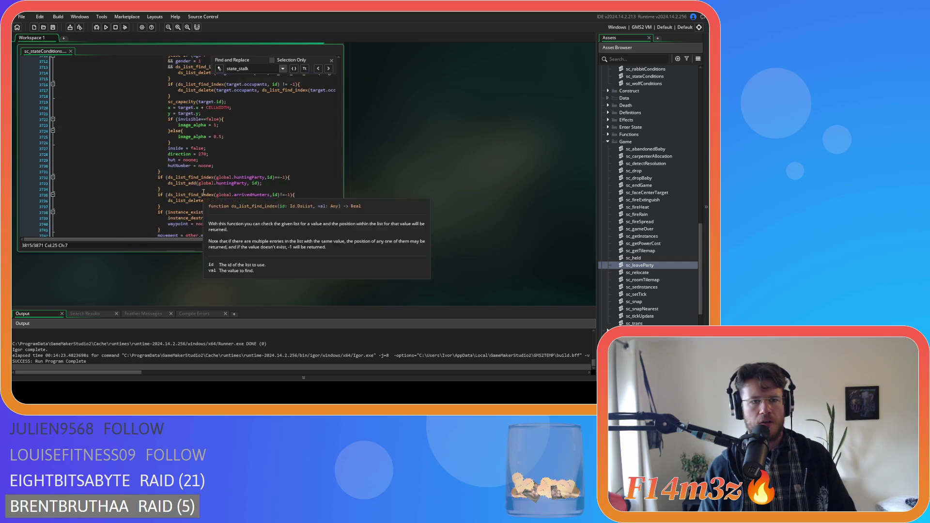
scroll(211, 191, down, 3)
- Insert partied = true; after the blocks at lines 3741 and 3691, then save sc_stateConditions
click(178, 172)
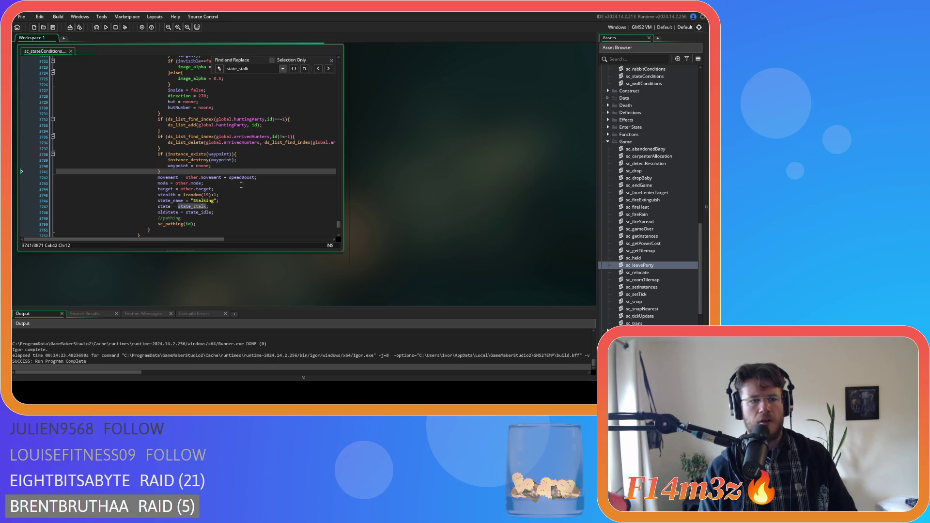
key(Return)
text(partied = true;)
scroll(240, 185, up, 18)
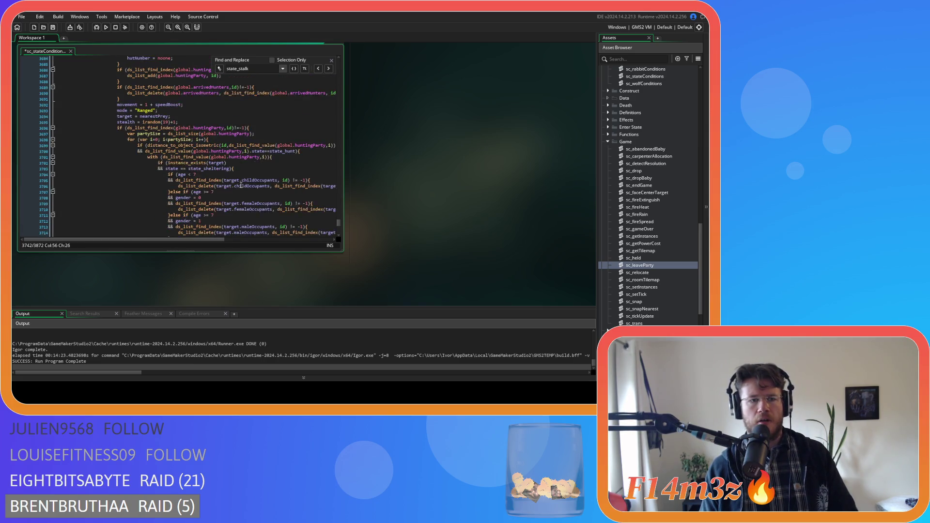
scroll(241, 185, up, 3)
scroll(241, 185, down, 6)
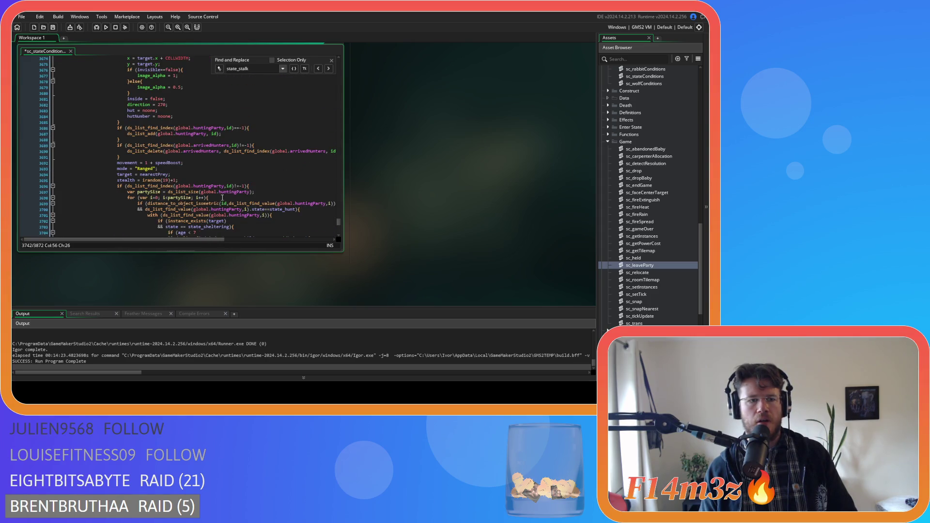
click(137, 156)
key(ctrl+v)
key(ctrl+s)
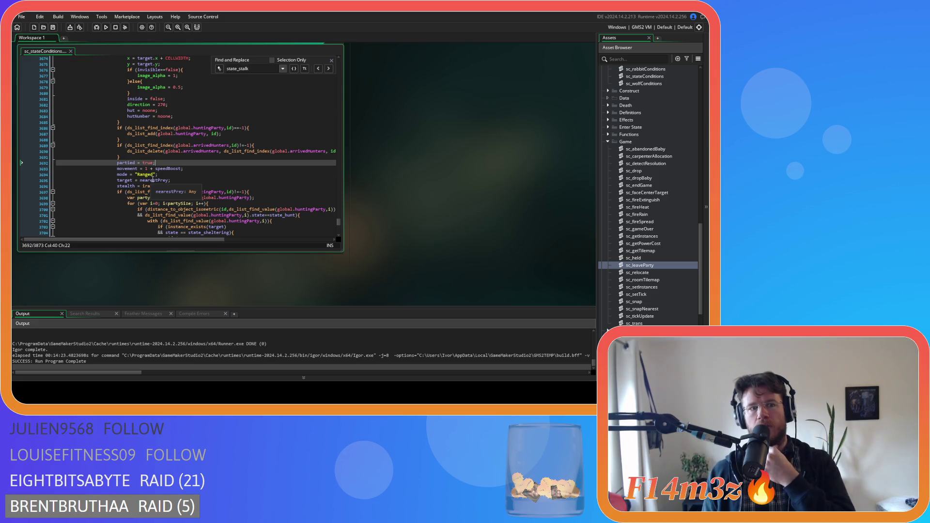
key(shift+Home)
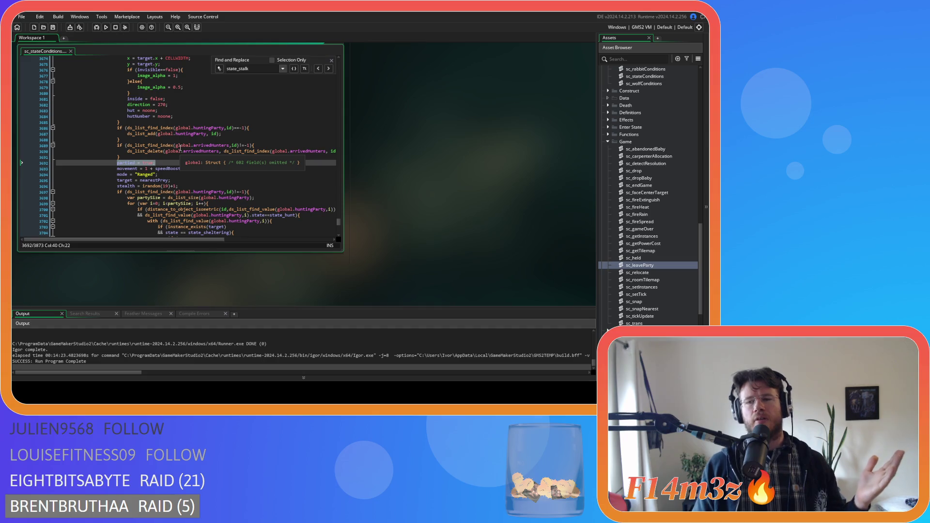
scroll(652, 204, up, 2)
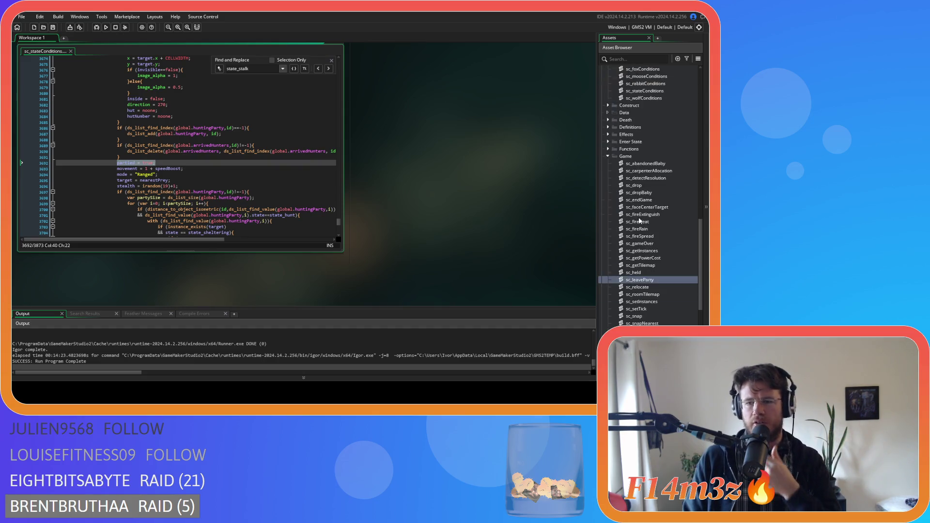
- Expand the Save folder in the Asset Browser and open the ob_save object
scroll(608, 239, down, 7)
scroll(615, 308, up, 1)
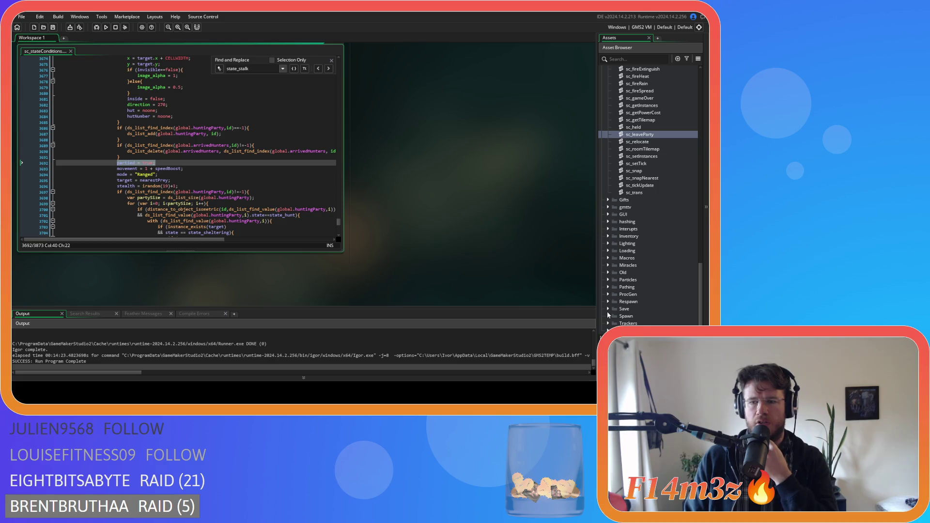
click(608, 310)
scroll(620, 315, down, 3)
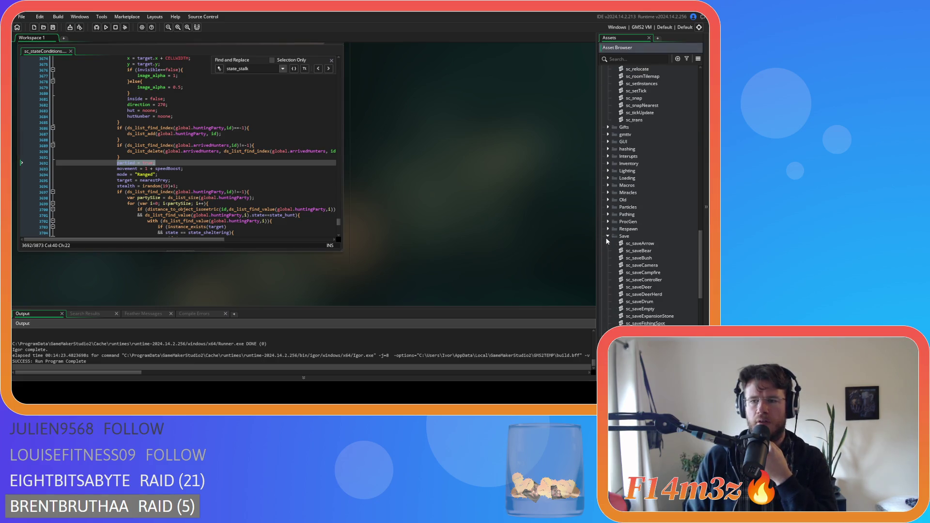
scroll(606, 243, up, 10)
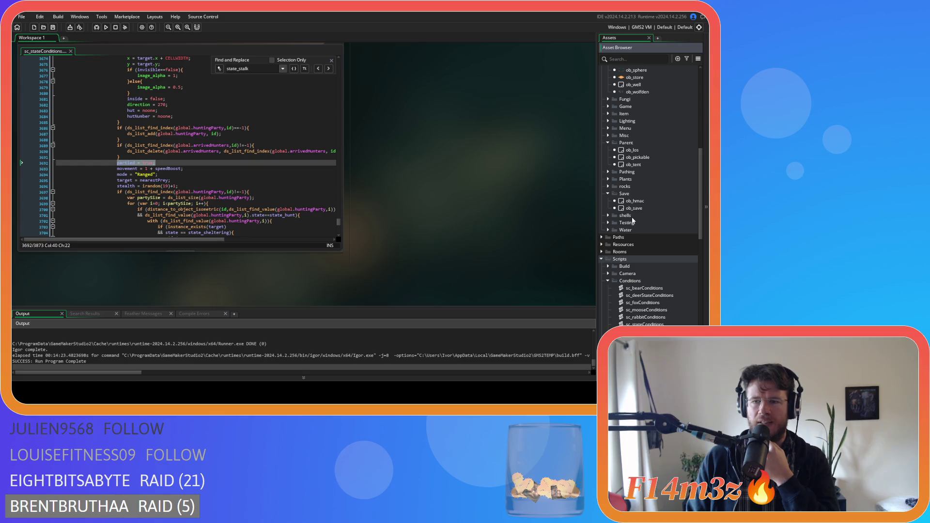
double_click(633, 209)
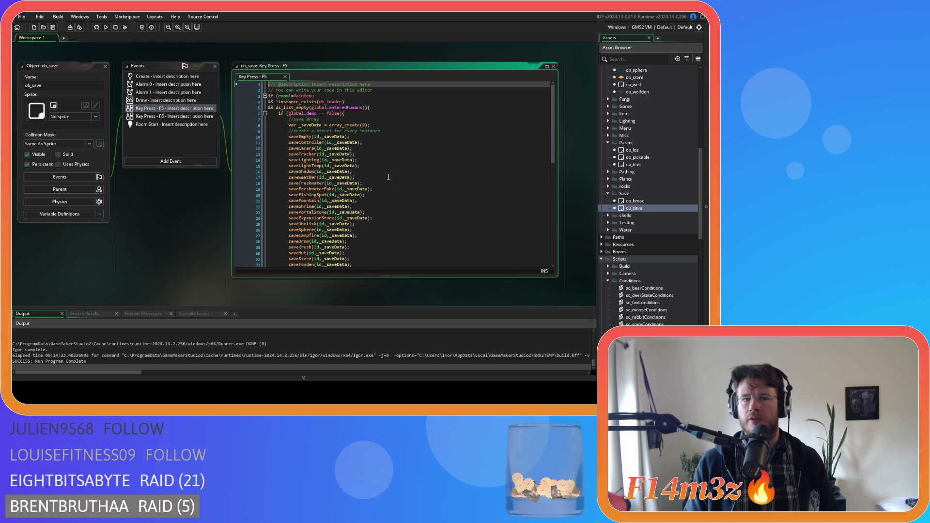
- Peek at the sc_saveHuman script called on line 53, then close it
scroll(379, 171, down, 12)
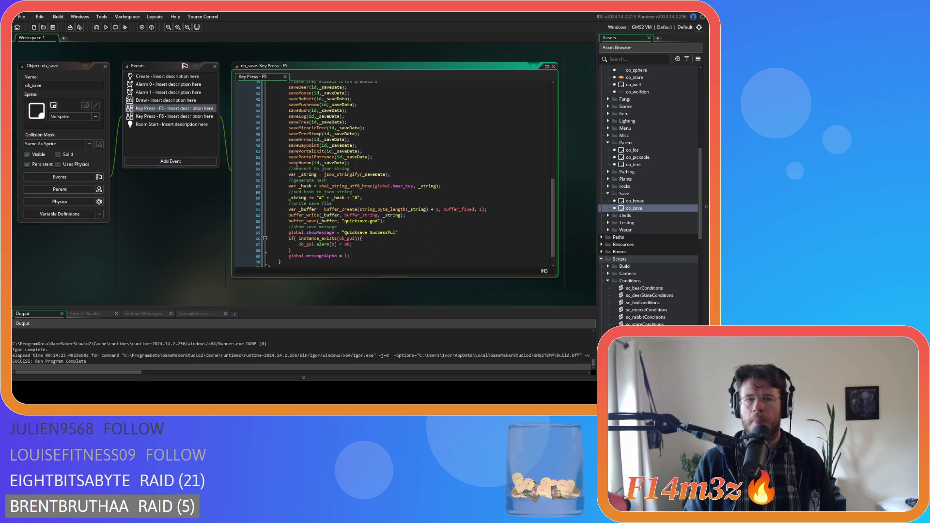
middle_click(297, 164)
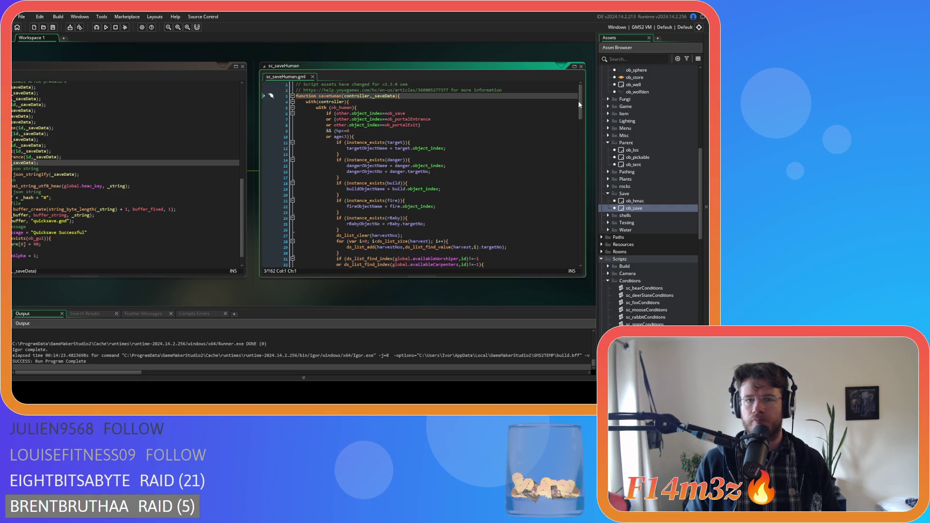
mouse_move(582, 110)
mouse_down()
mouse_move(582, 134)
mouse_move(580, 123)
mouse_up()
scroll(396, 176, up, 3)
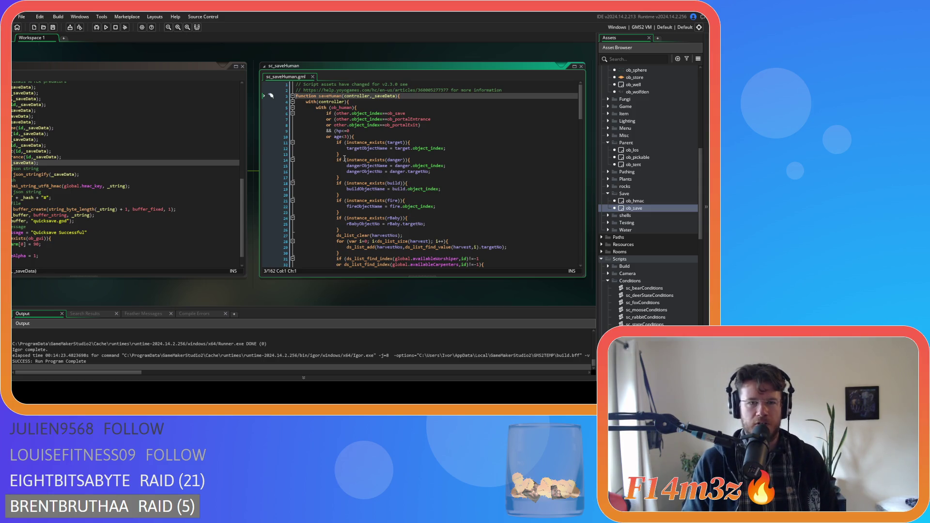
click(313, 76)
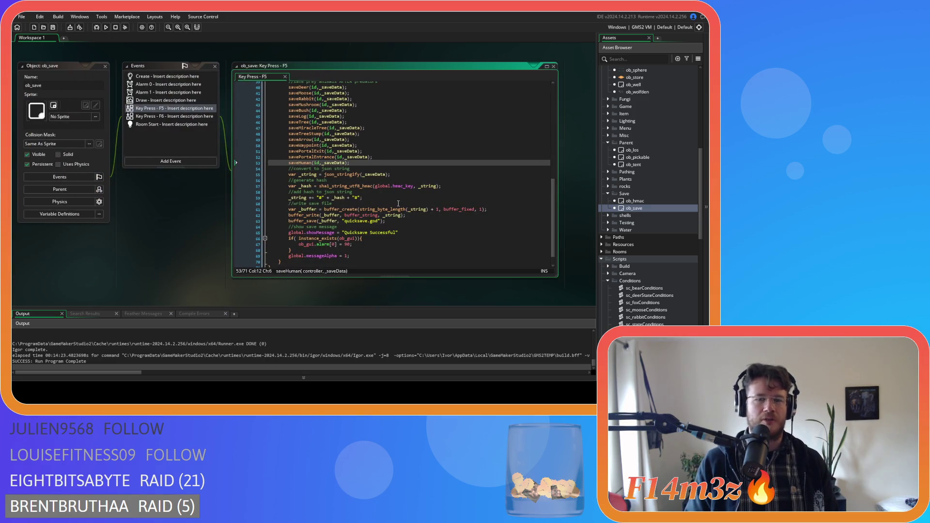
- Review ob_save's Key Press F5 code around the saveLog call and reopen sc_stateConditions
mouse_move(553, 193)
mouse_down()
mouse_move(555, 206)
mouse_move(556, 178)
mouse_up()
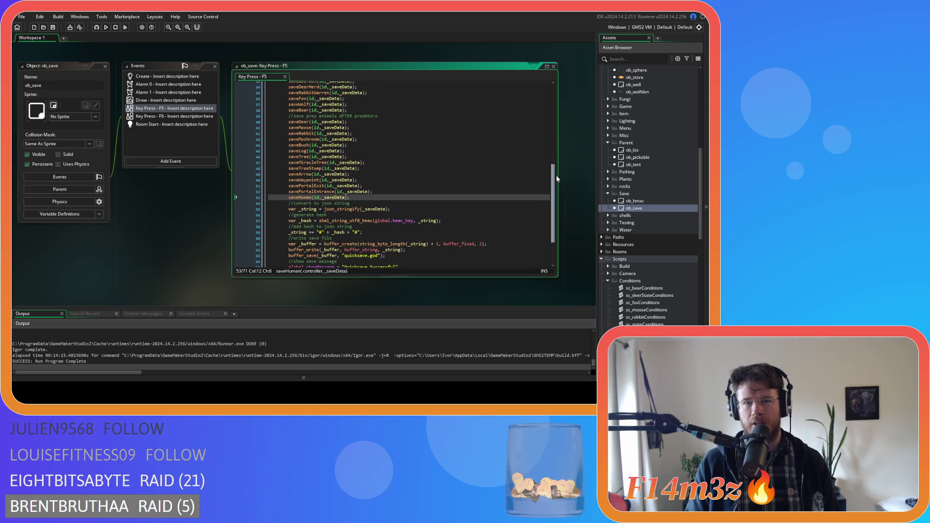
drag(556, 177, 549, 109)
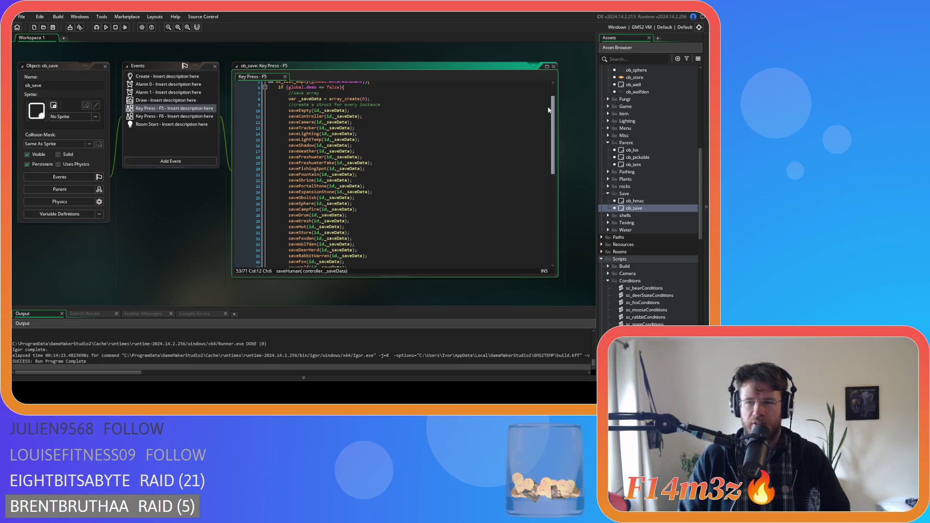
scroll(548, 110, down, 9)
click(430, 165)
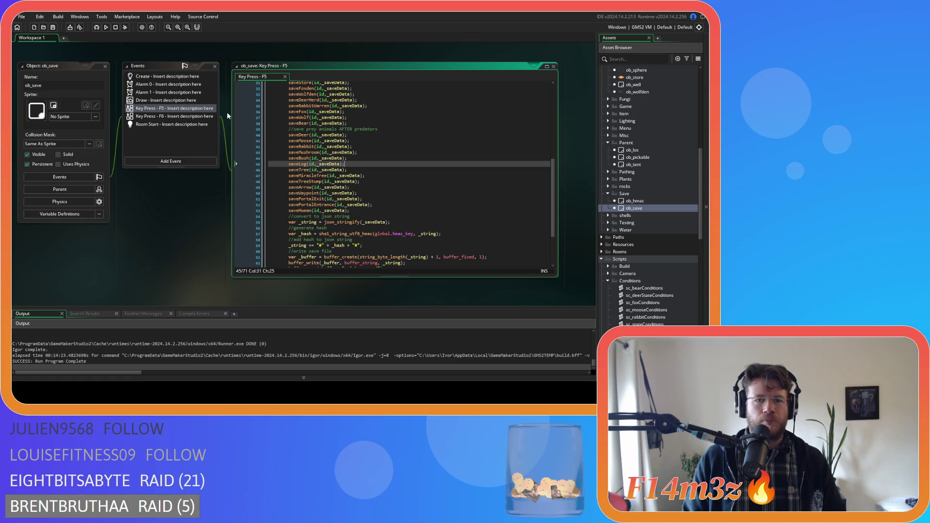
scroll(660, 165, up, 6)
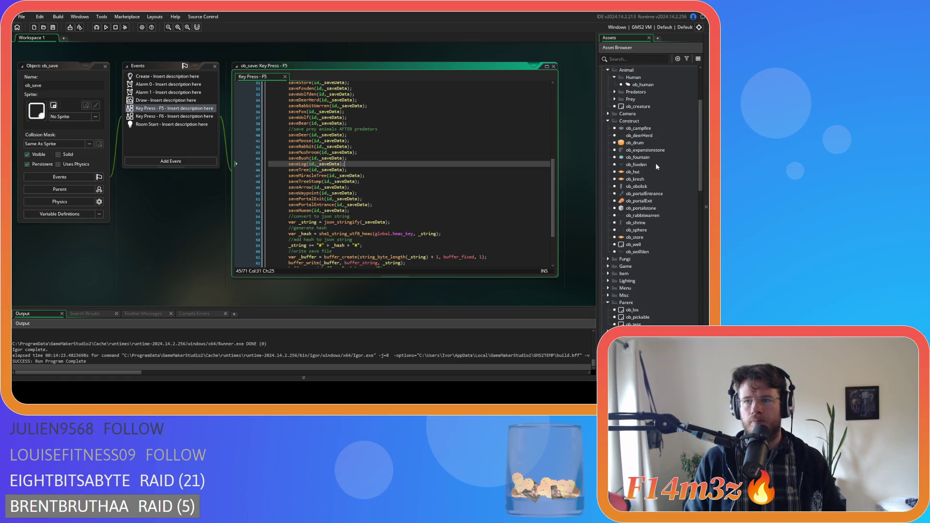
scroll(637, 212, down, 9)
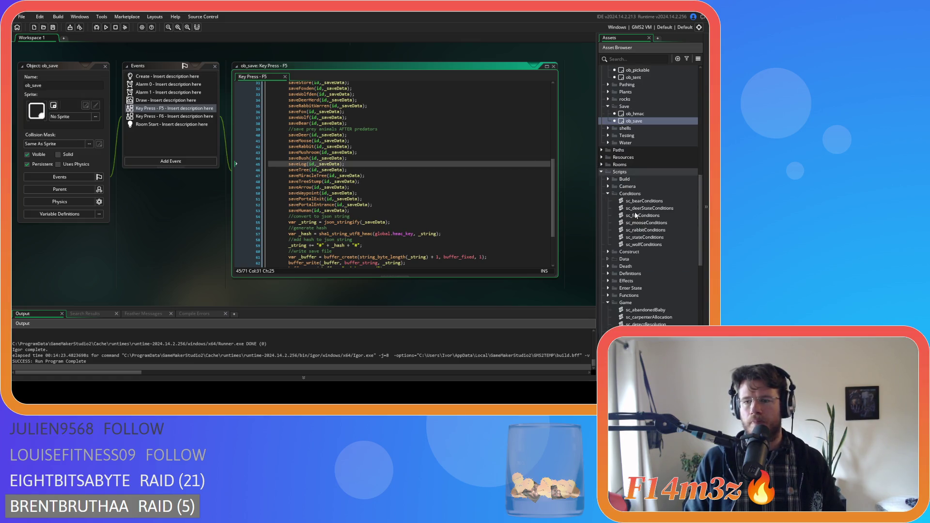
double_click(636, 237)
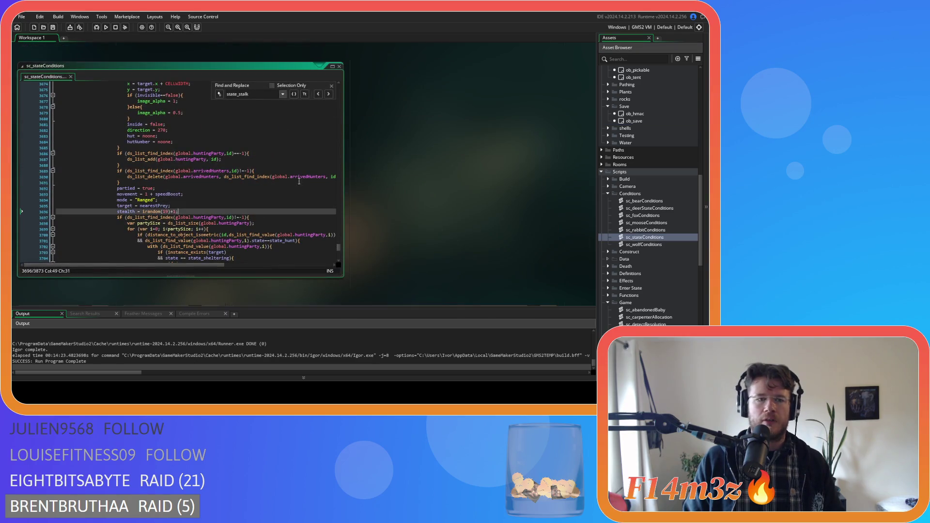
- Place the caret on the brace just above partied = true in the Stalking block
click(182, 181)
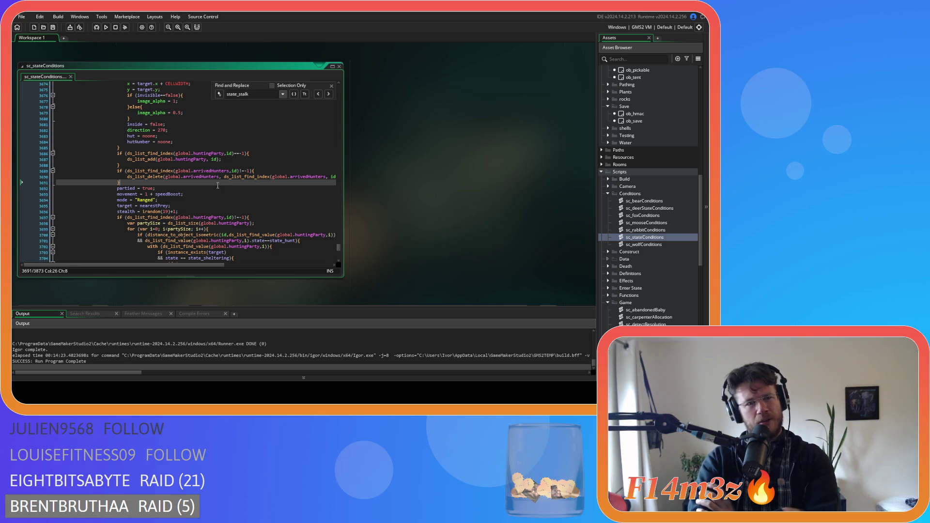
scroll(659, 141, up, 10)
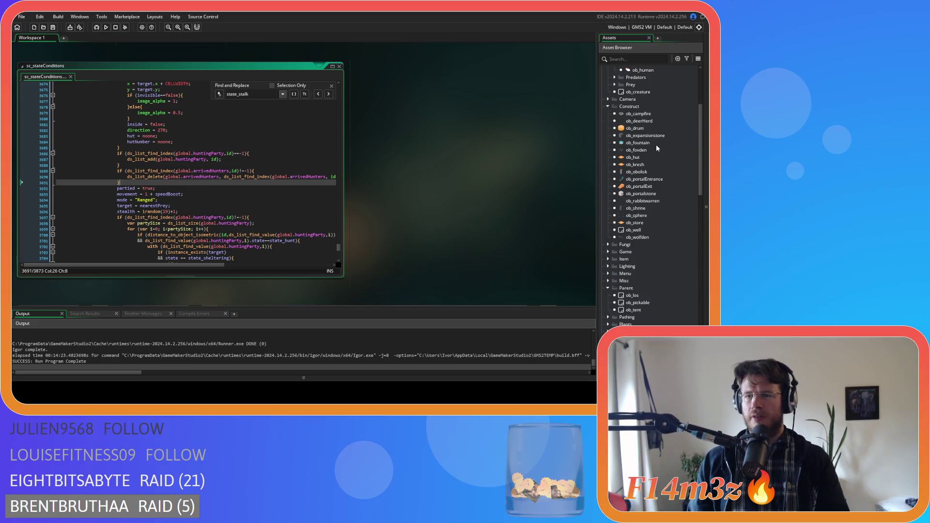
- Open the ob_obolisk object, look over it, and close its windows
double_click(638, 172)
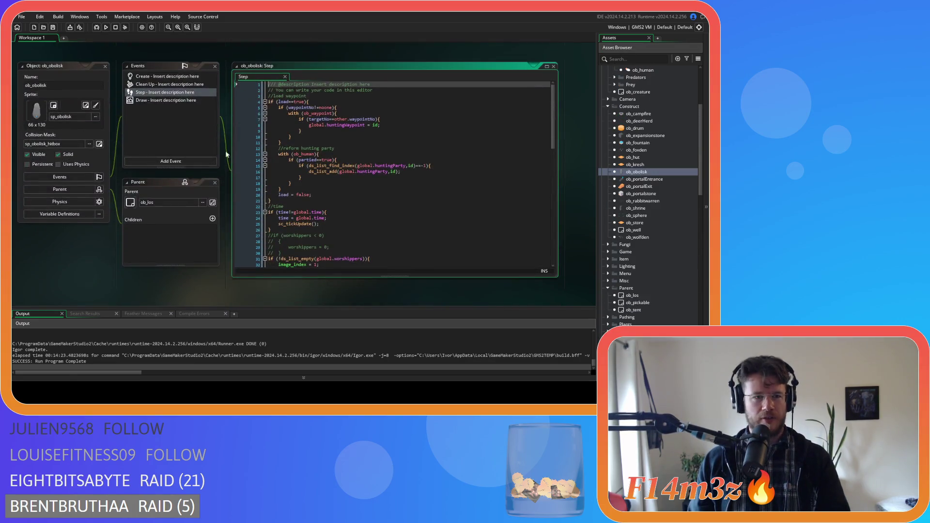
scroll(420, 172, down, 15)
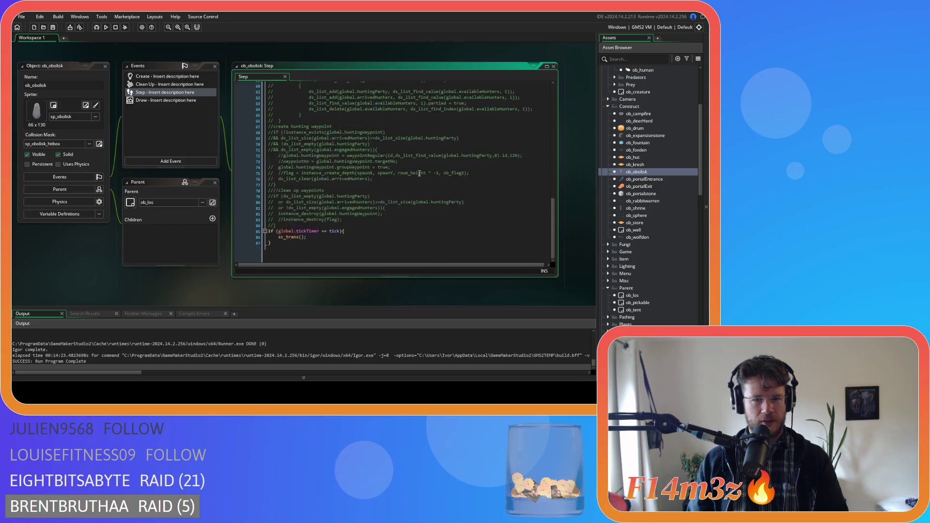
scroll(420, 173, up, 15)
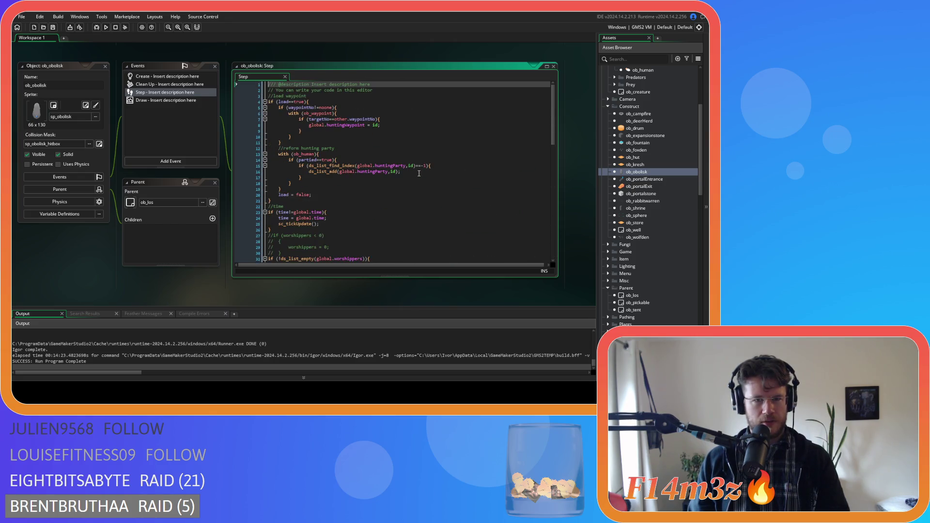
click(105, 66)
scroll(640, 180, up, 2)
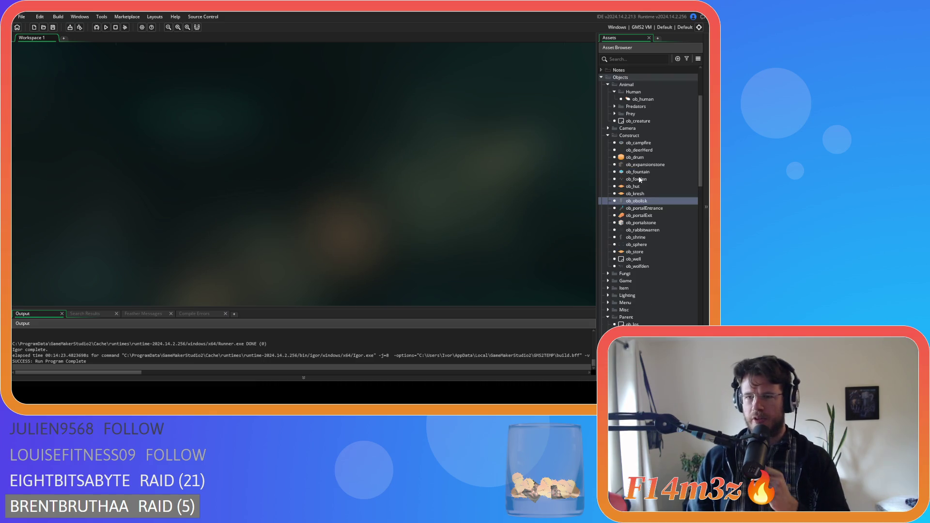
- Open ob_campfire, review its Step and Alarm 0 code, then close all its windows
double_click(638, 142)
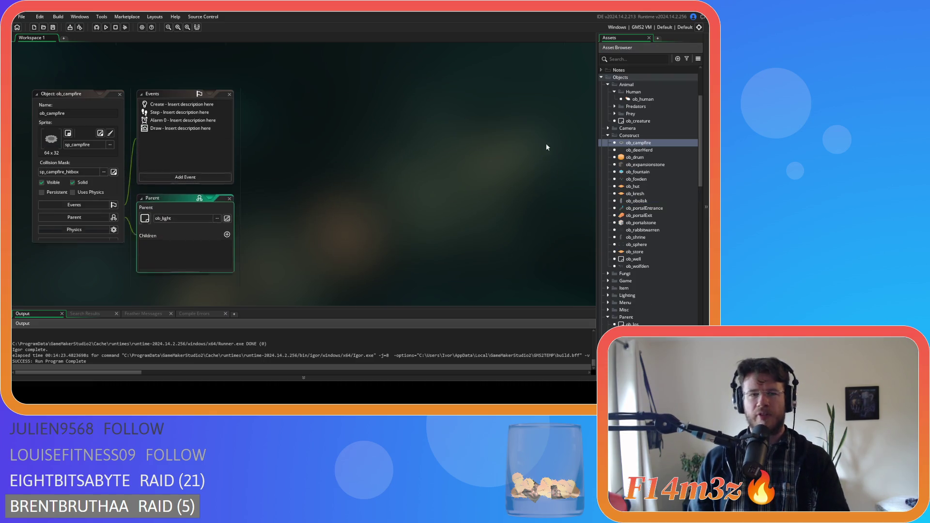
double_click(151, 112)
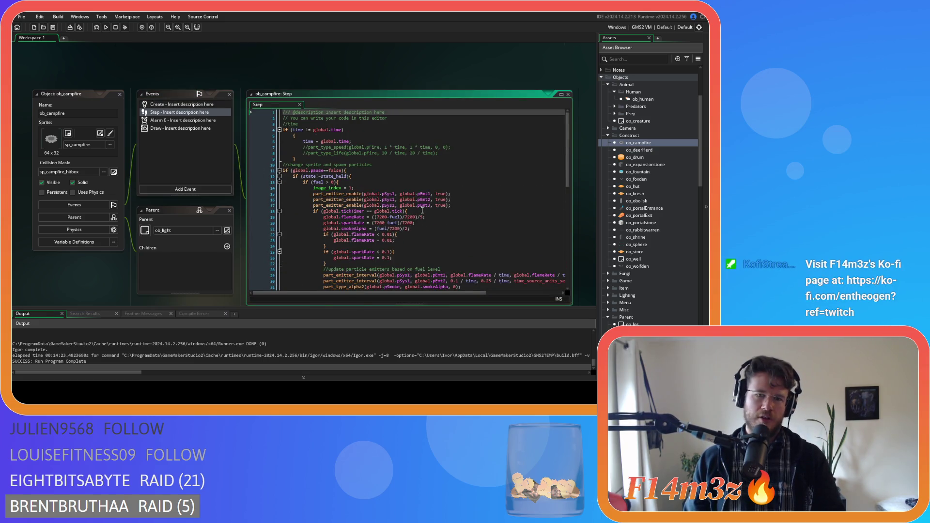
scroll(422, 210, down, 14)
scroll(422, 210, up, 6)
scroll(422, 210, up, 8)
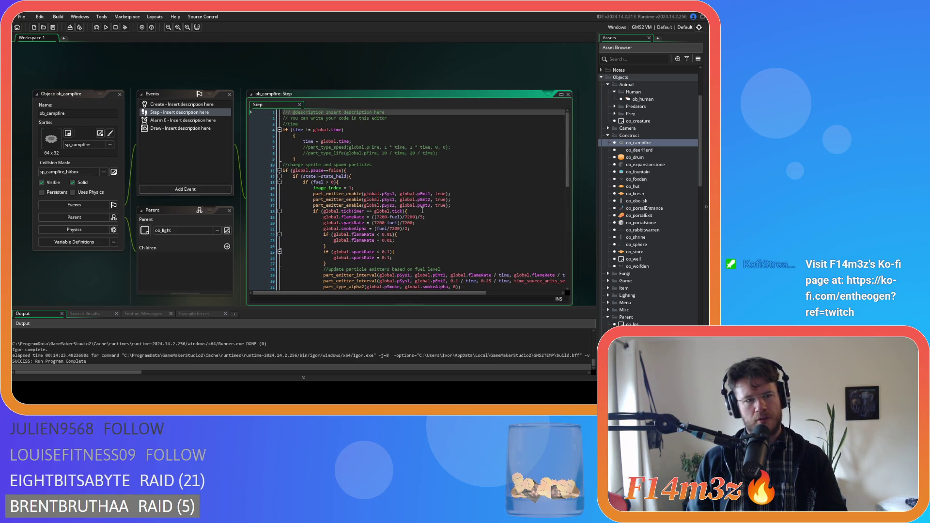
click(224, 119)
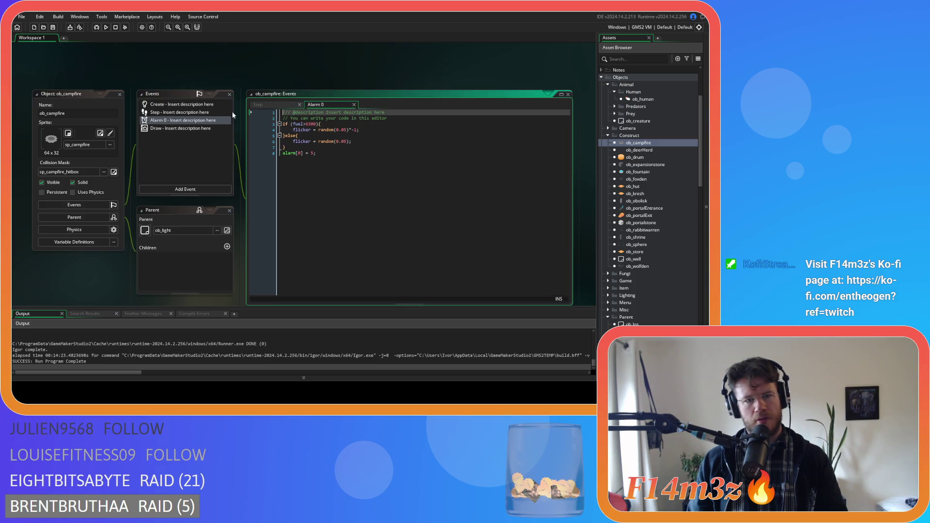
click(354, 105)
double_click(103, 95)
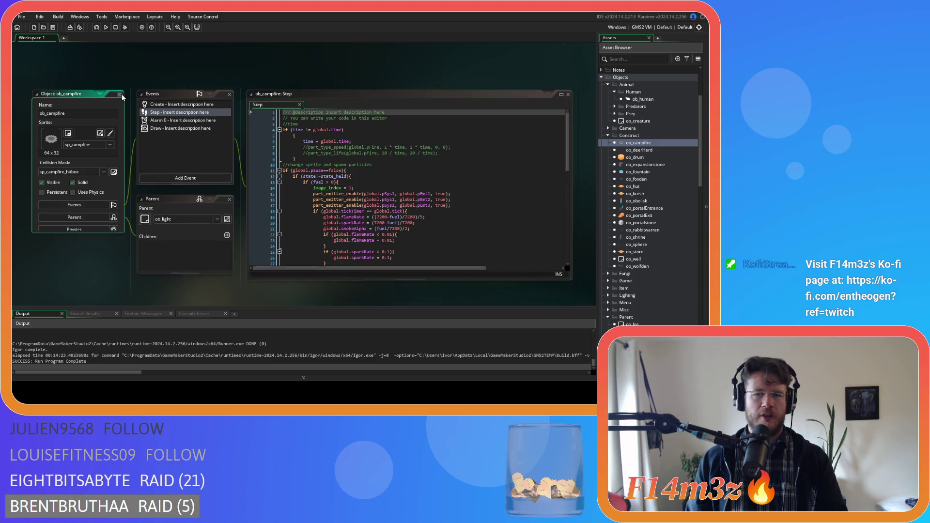
key(ctrl+w)
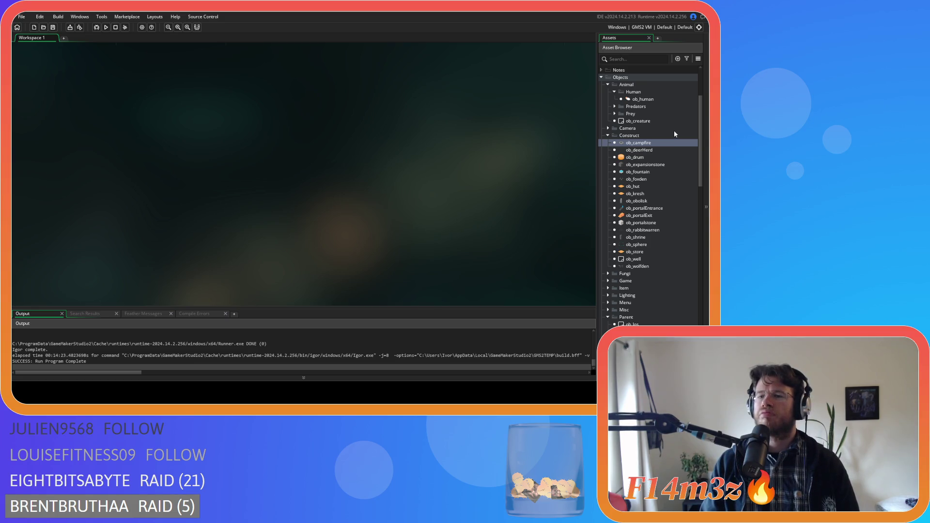
- Open sc_stateConditions, scroll its code from the top back to line 3691, then open ob_human
scroll(673, 145, down, 10)
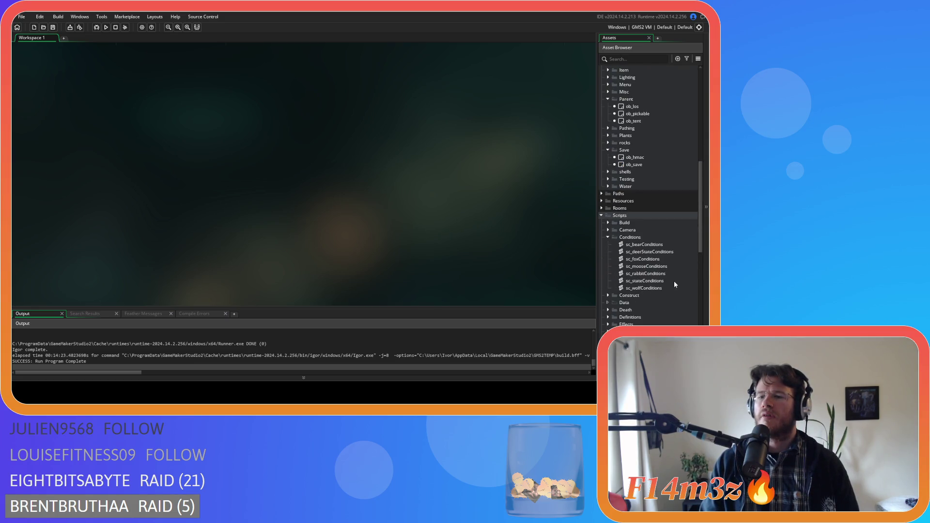
double_click(654, 281)
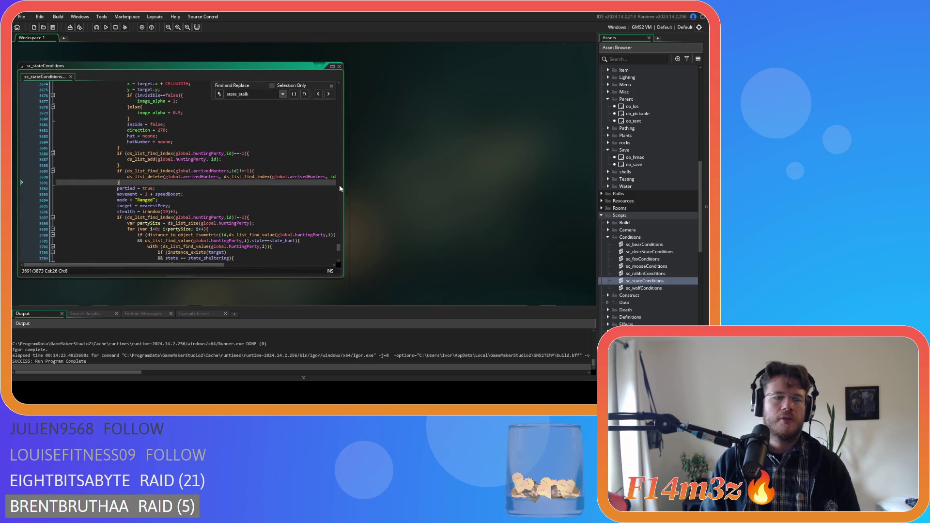
drag(337, 249, 327, 77)
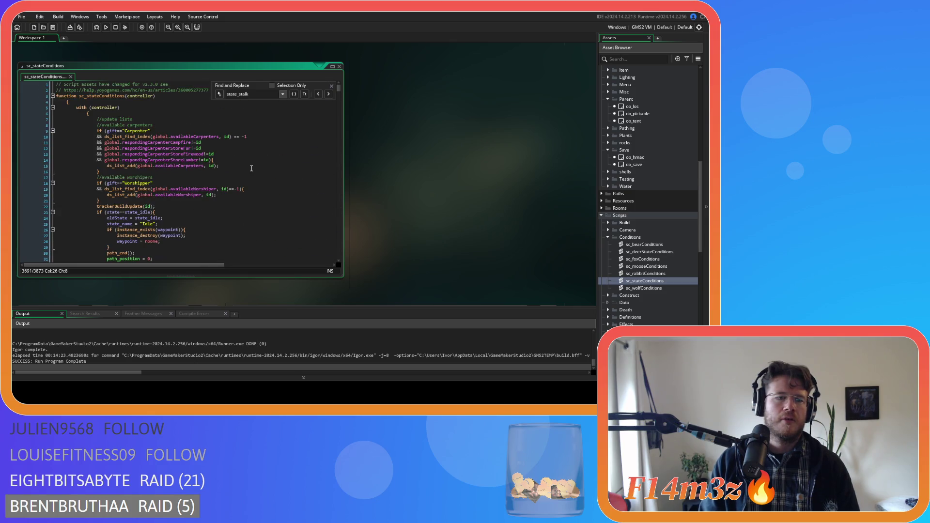
scroll(251, 168, down, 8)
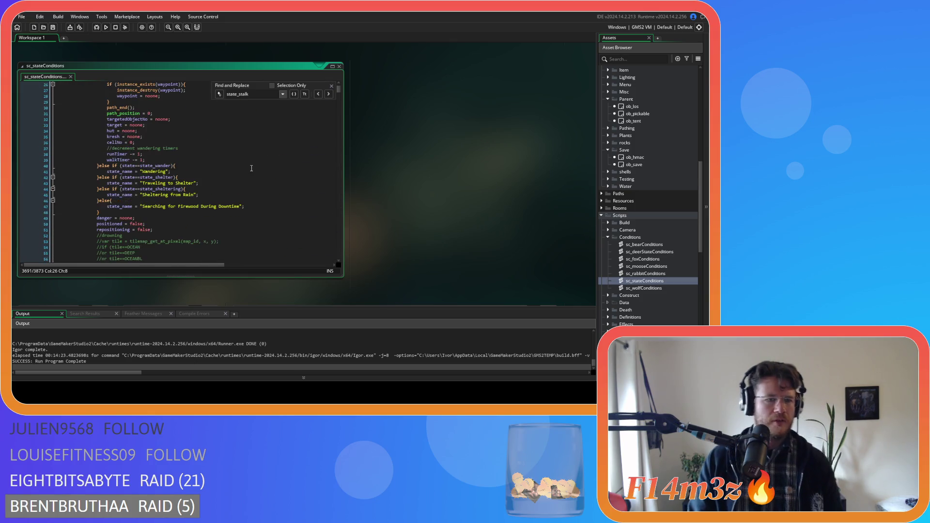
scroll(252, 168, down, 20)
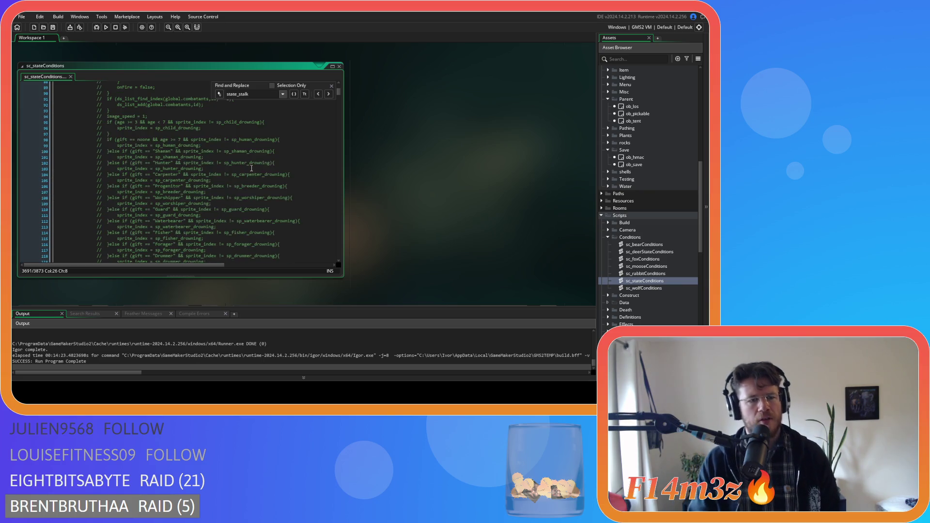
key(Left)
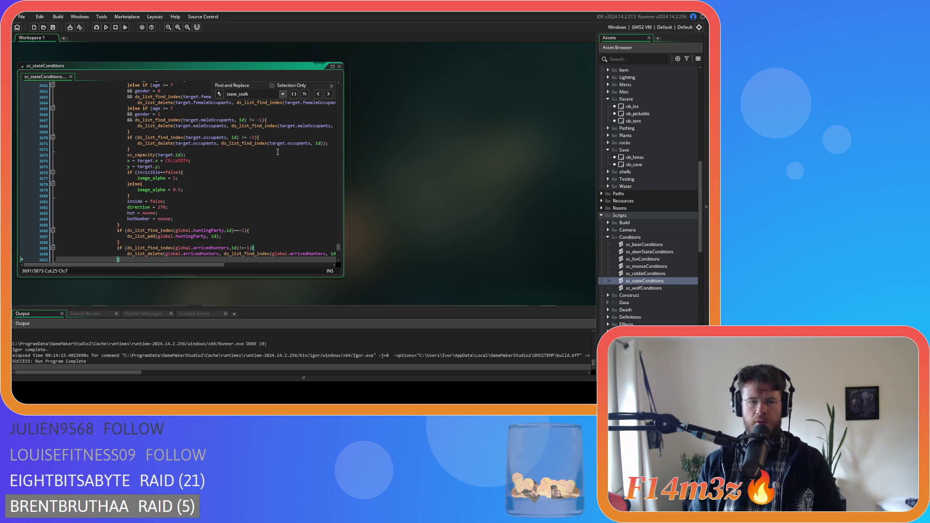
scroll(658, 147, up, 15)
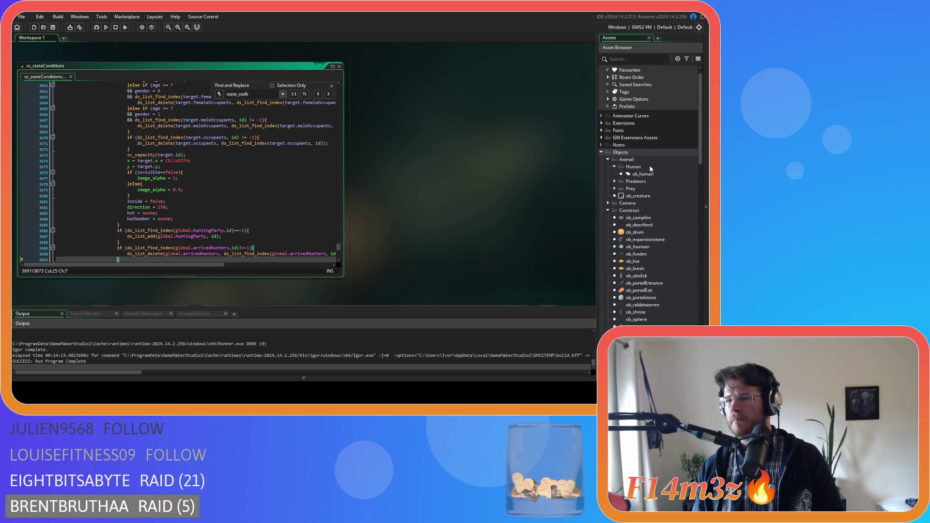
click(650, 175)
double_click(651, 175)
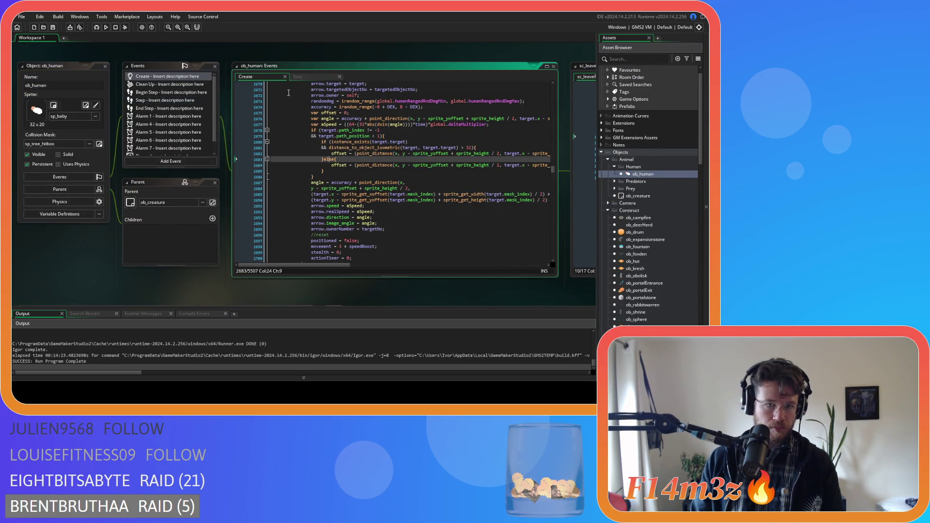
- Scroll through ob_human's Create event code to review its state_idle logic
drag(553, 168, 556, 101)
scroll(477, 153, up, 16)
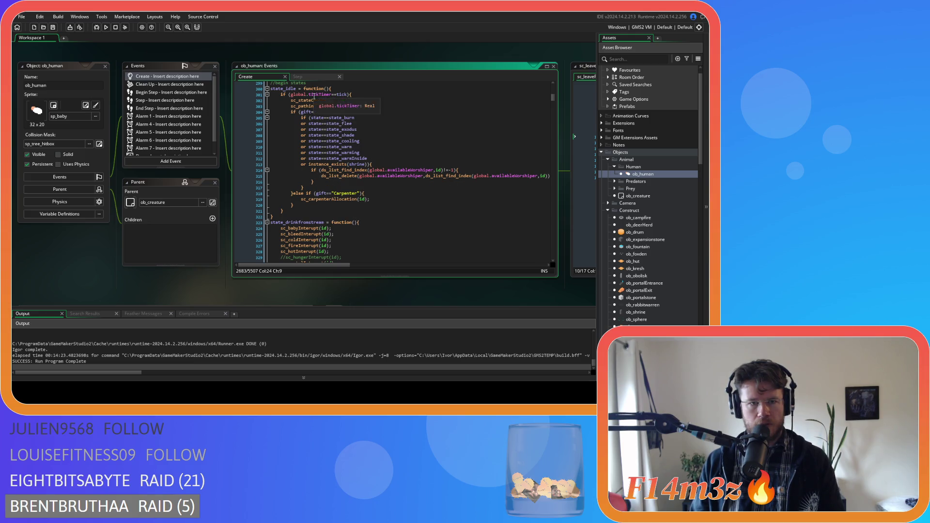
scroll(372, 122, up, 1)
scroll(372, 122, down, 6)
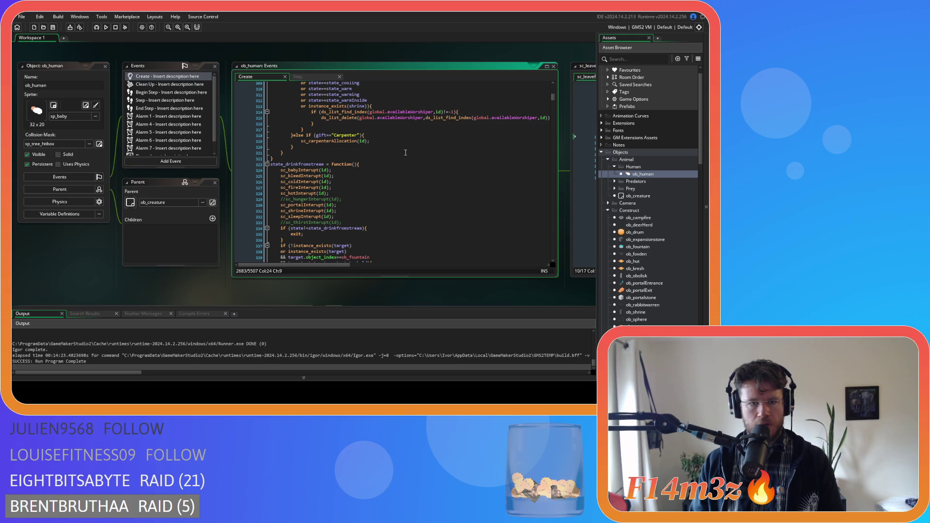
scroll(406, 153, up, 5)
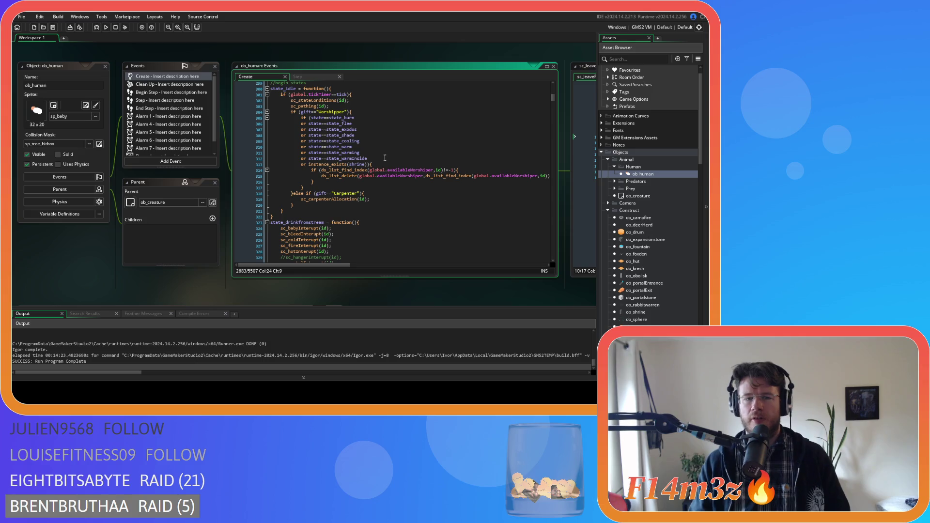
scroll(387, 162, down, 5)
scroll(380, 169, up, 6)
scroll(381, 177, down, 1)
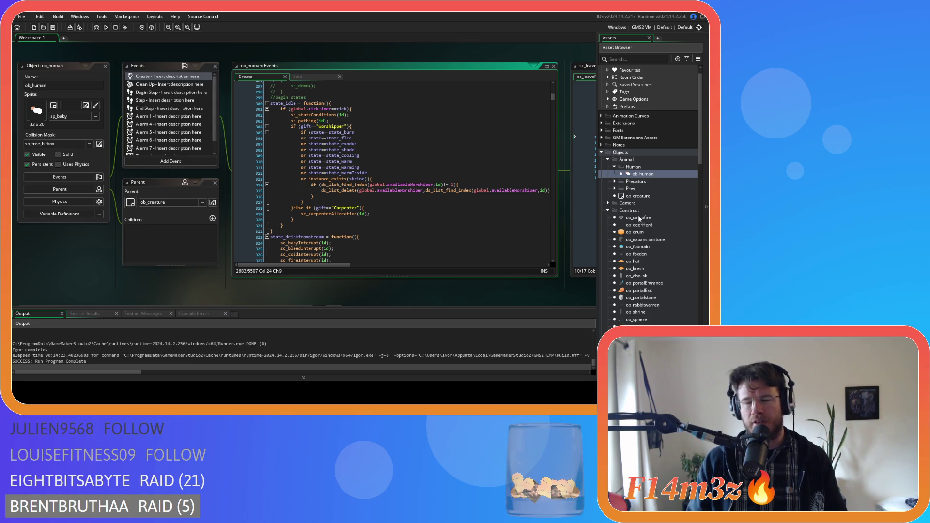
scroll(513, 56, right, 3)
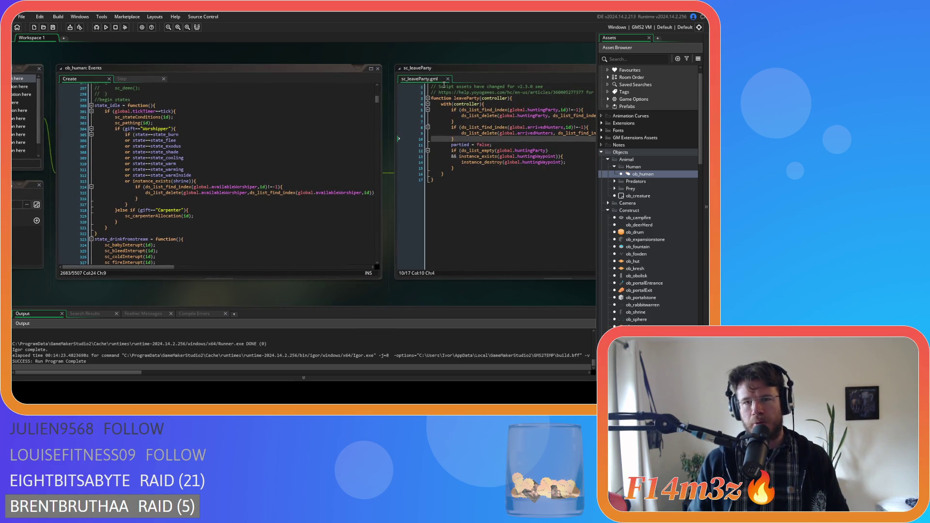
- Close the sc_leaveParty window and reopen sc_stateConditions from the Asset Browser
click(447, 79)
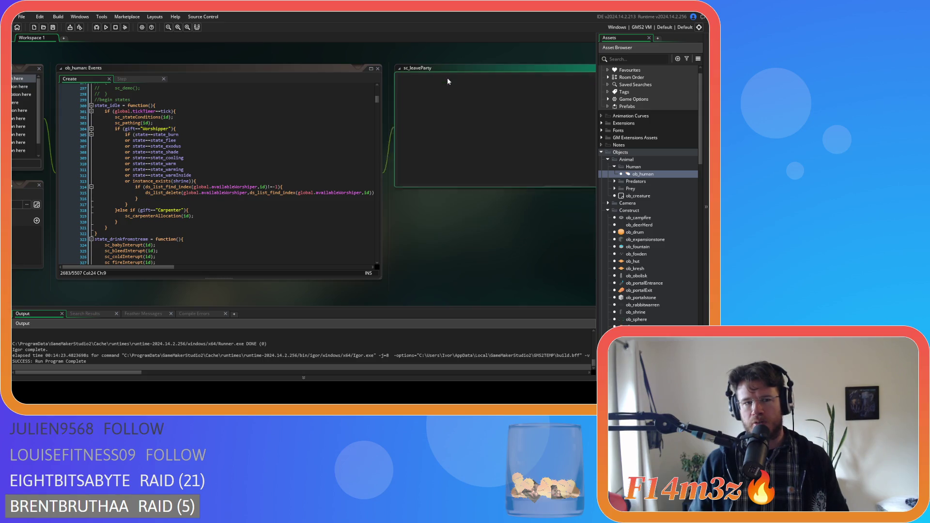
scroll(680, 272, down, 3)
scroll(678, 270, down, 10)
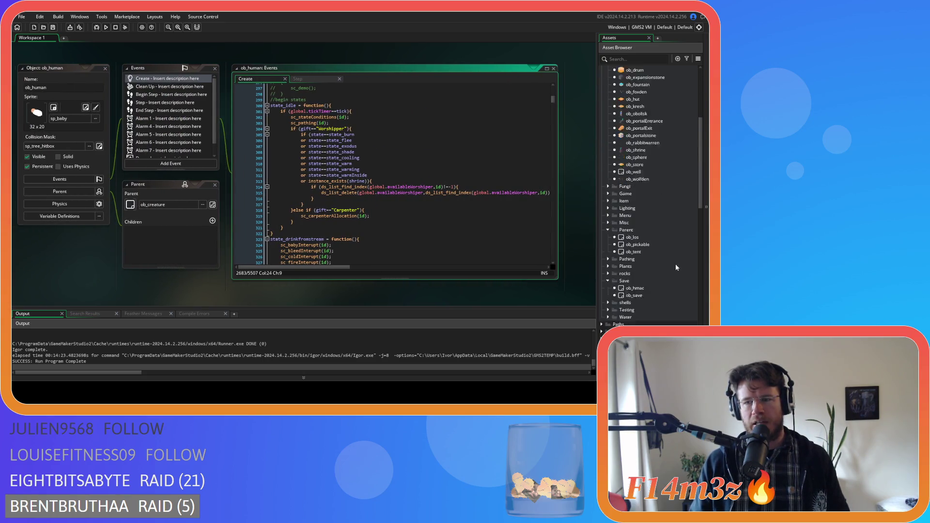
click(647, 224)
double_click(647, 223)
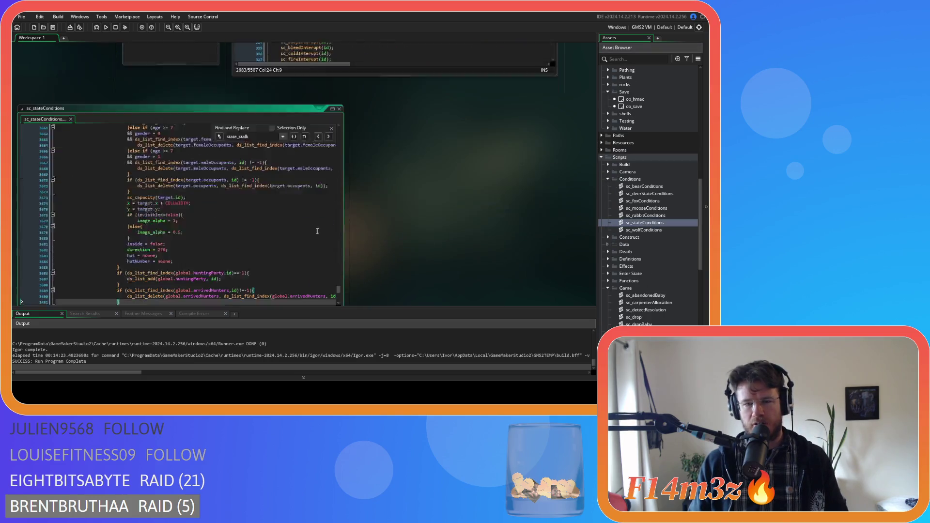
scroll(244, 177, up, 10)
scroll(244, 177, down, 10)
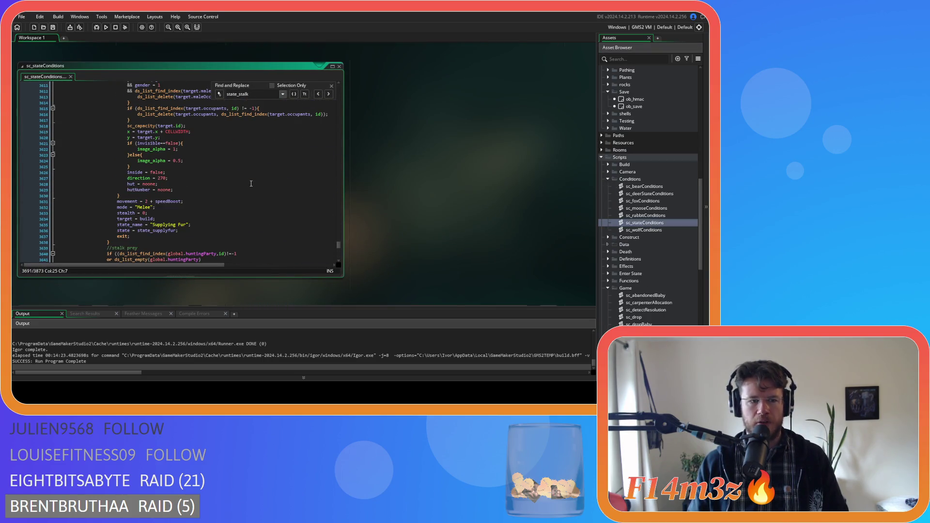
scroll(252, 178, down, 14)
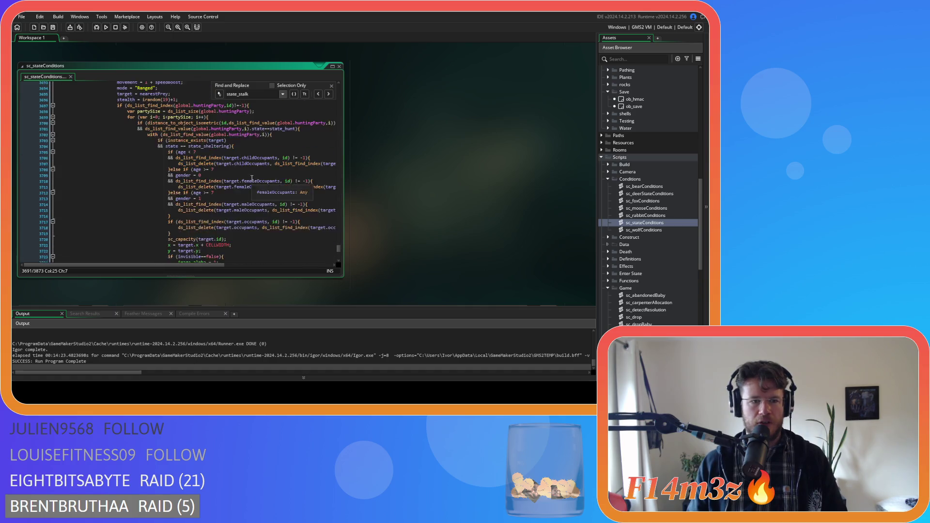
click(252, 178)
scroll(252, 178, down, 10)
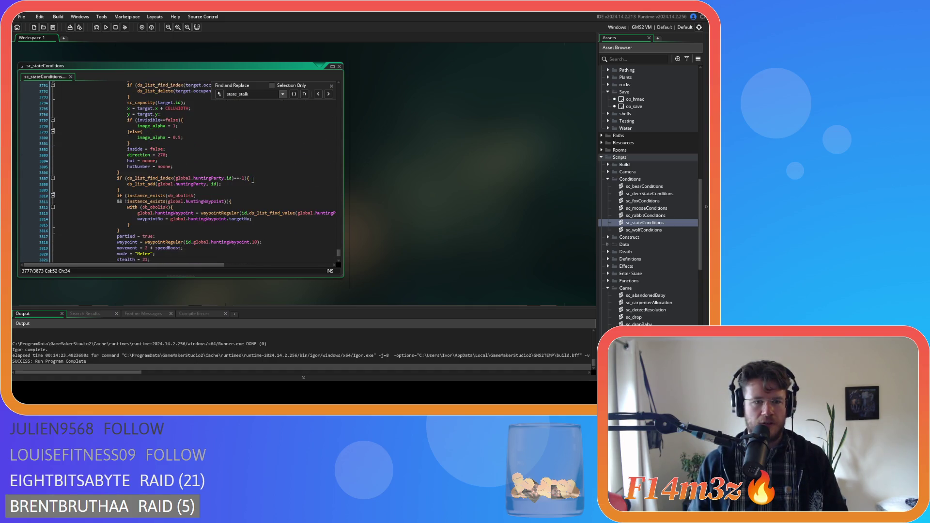
click(258, 181)
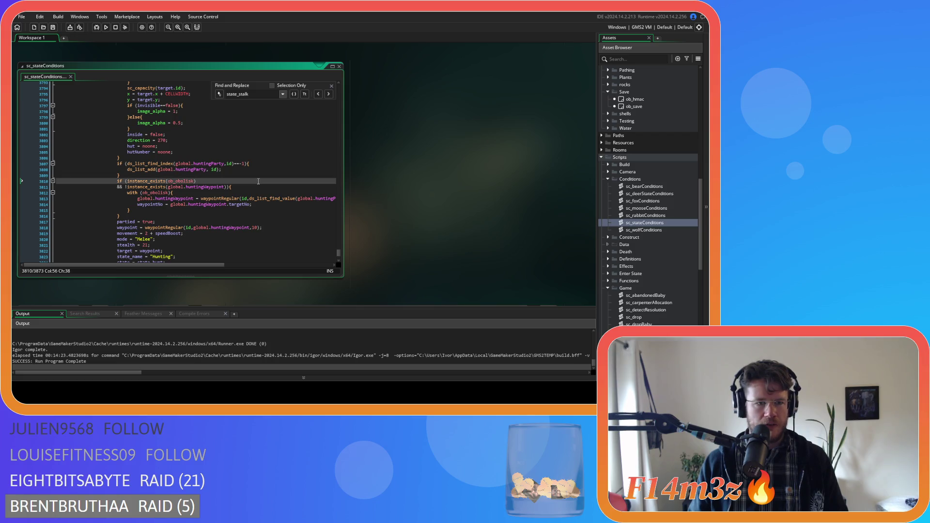
click(235, 217)
click(269, 223)
click(270, 218)
click(217, 204)
click(219, 198)
click(218, 210)
click(221, 198)
drag(211, 198, 283, 198)
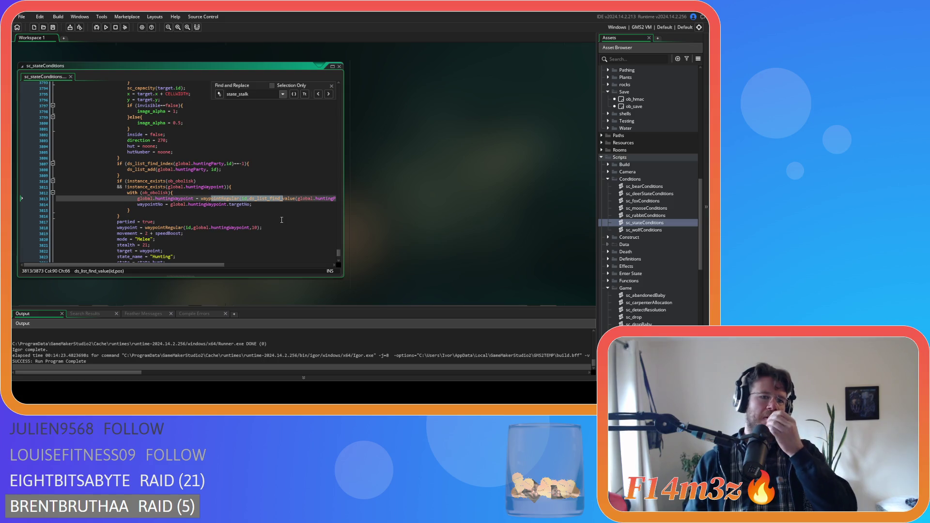
click(231, 192)
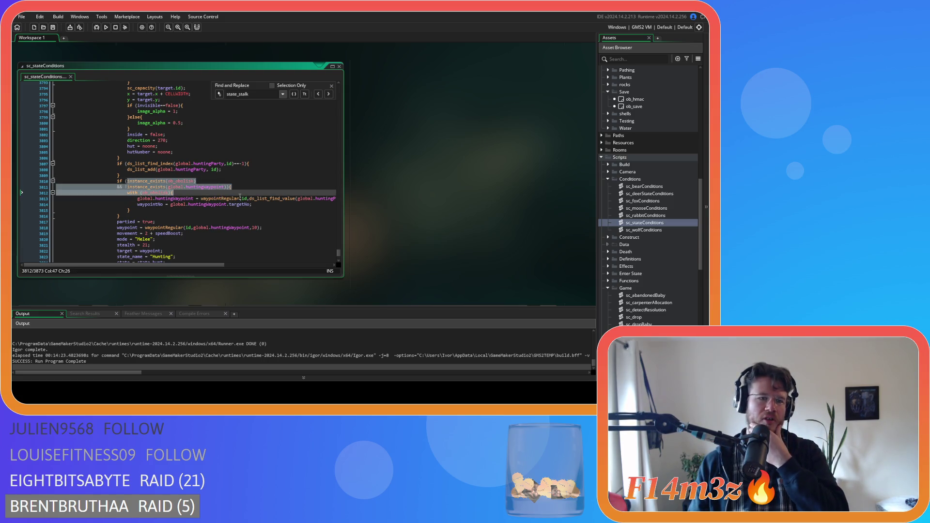
click(208, 198)
drag(130, 192, 173, 193)
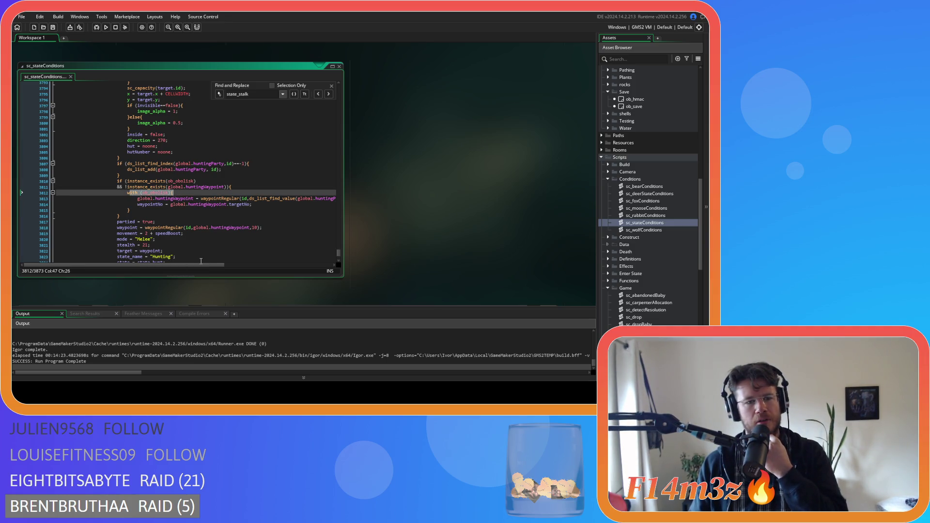
mouse_move(195, 265)
mouse_down()
mouse_move(261, 272)
mouse_move(194, 268)
mouse_up()
click(162, 204)
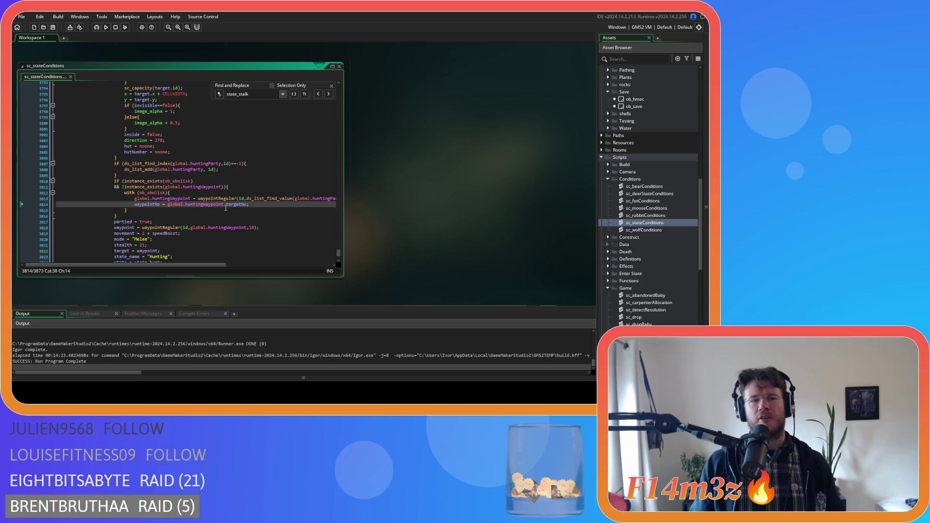
click(166, 192)
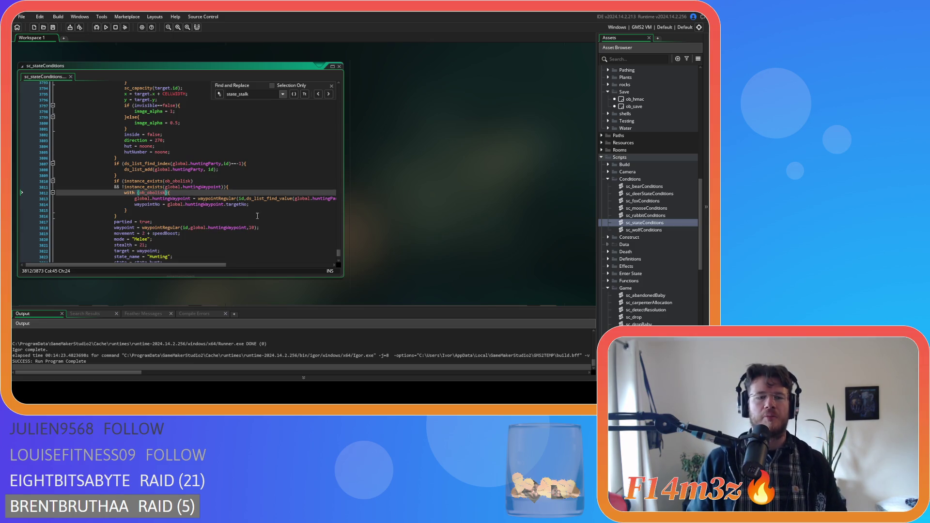
click(138, 187)
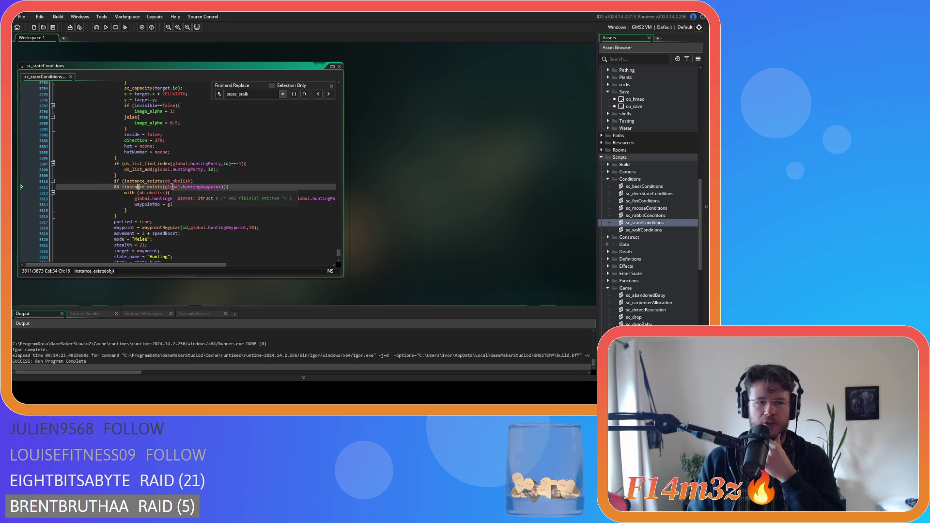
click(159, 217)
click(140, 176)
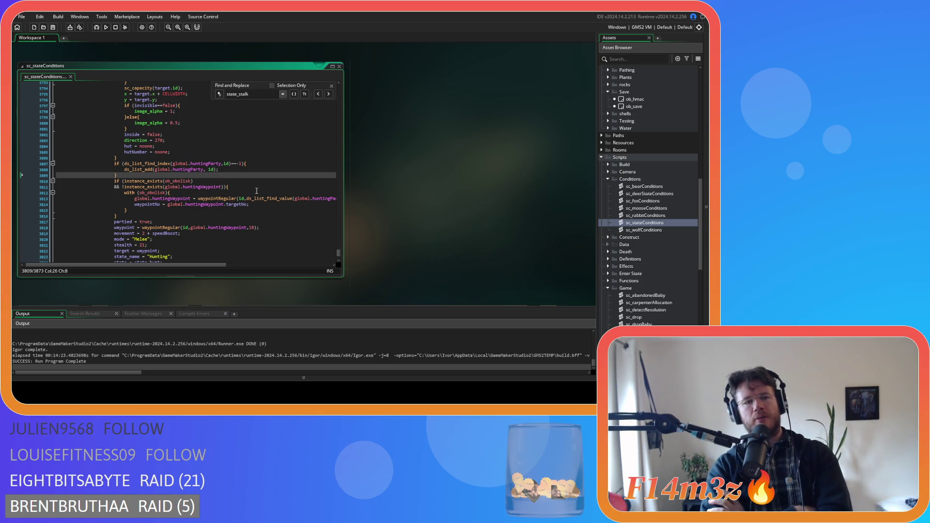
scroll(256, 191, up, 15)
scroll(217, 205, up, 15)
click(208, 172)
scroll(206, 160, down, 16)
scroll(203, 151, down, 10)
scroll(206, 160, down, 5)
click(223, 190)
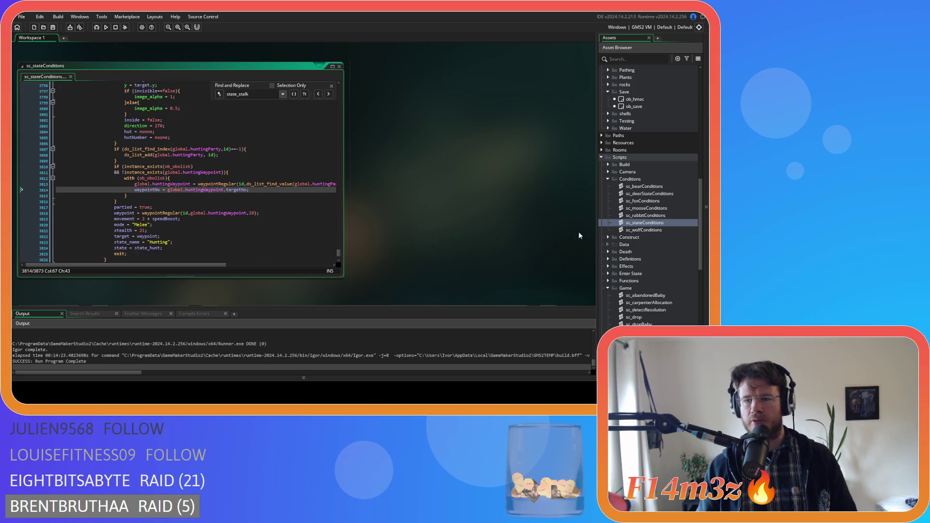
scroll(647, 249, down, 8)
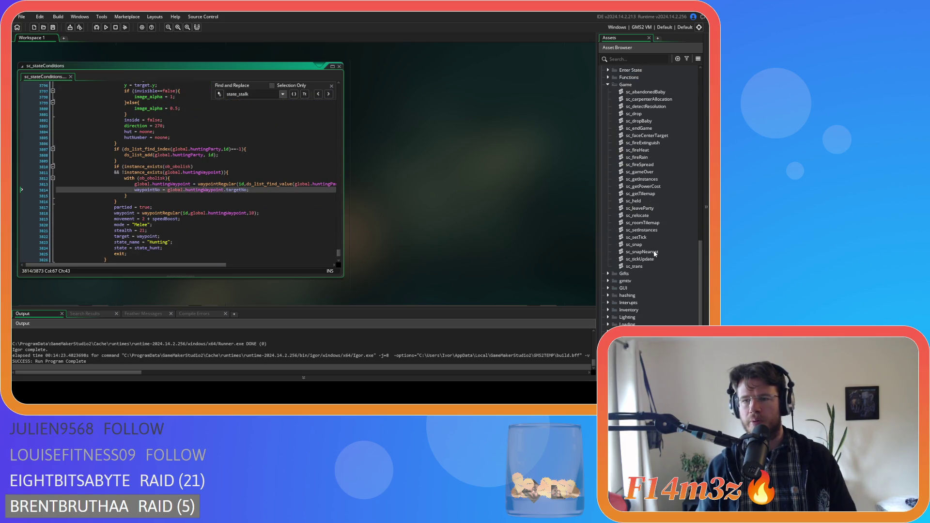
- Open the sc_leaveParty script from Game scripts and place the caret on line 4
double_click(646, 209)
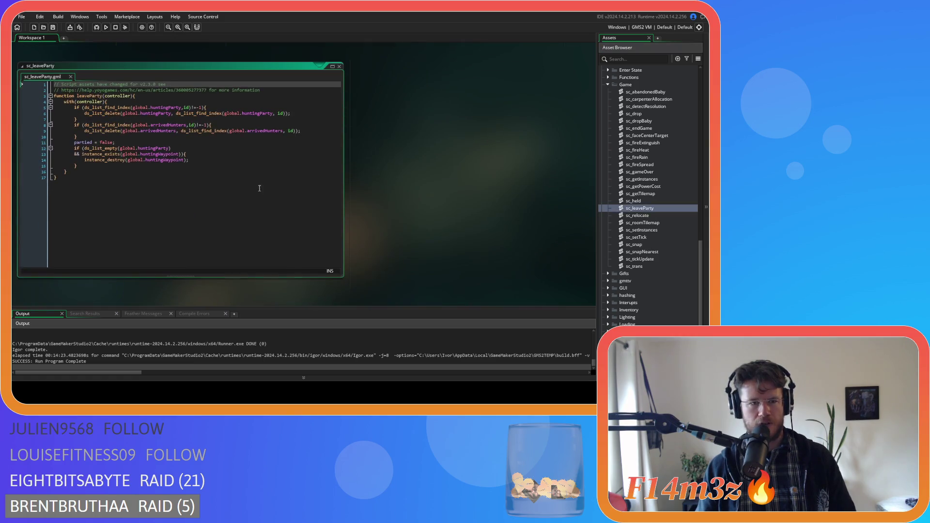
click(124, 113)
click(134, 102)
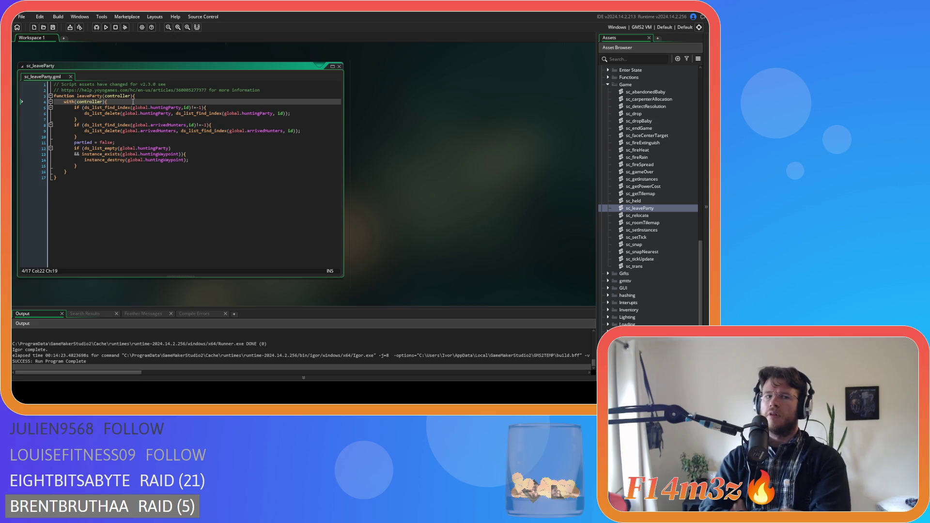
- Comment out the Delta drawing lines 124–125 in ob_gui's Draw GUI code and save
drag(446, 237, 240, 233)
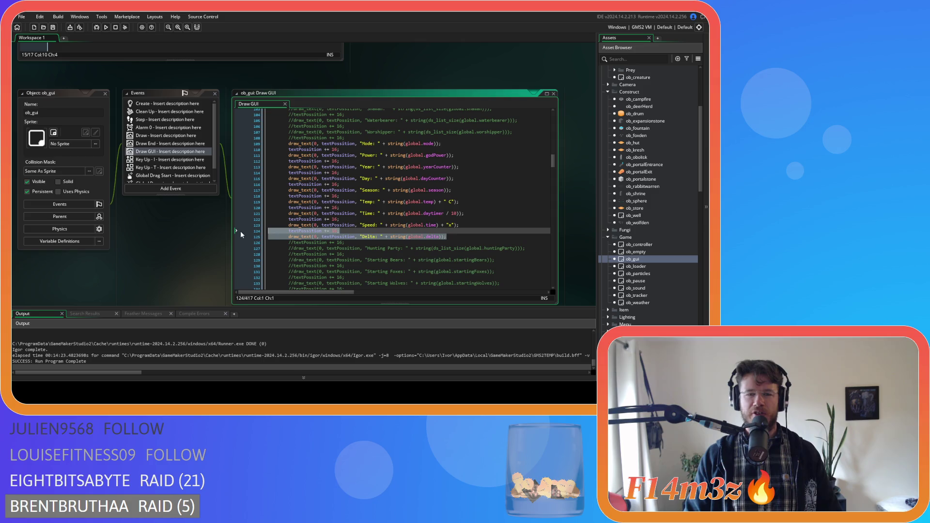
scroll(348, 220, down, 10)
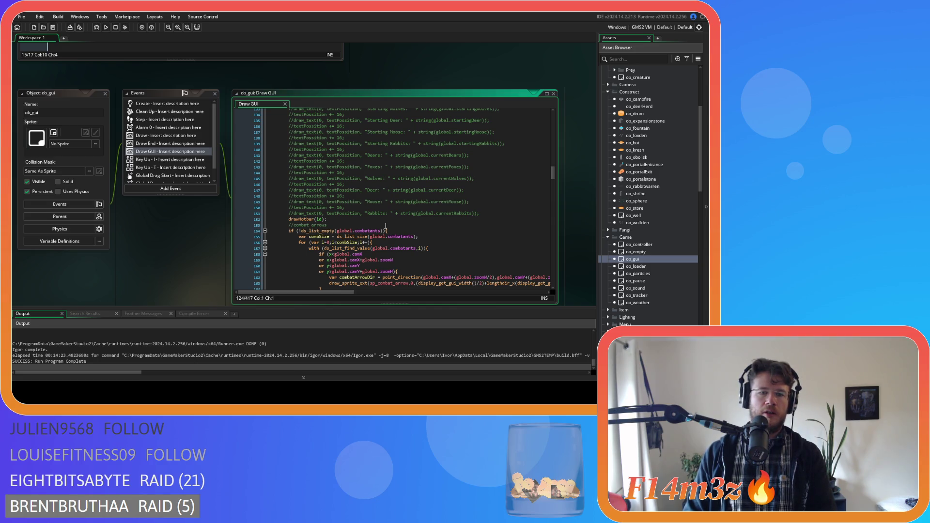
scroll(392, 223, up, 8)
key(ctrl+k)
click(398, 192)
key(ctrl+s)
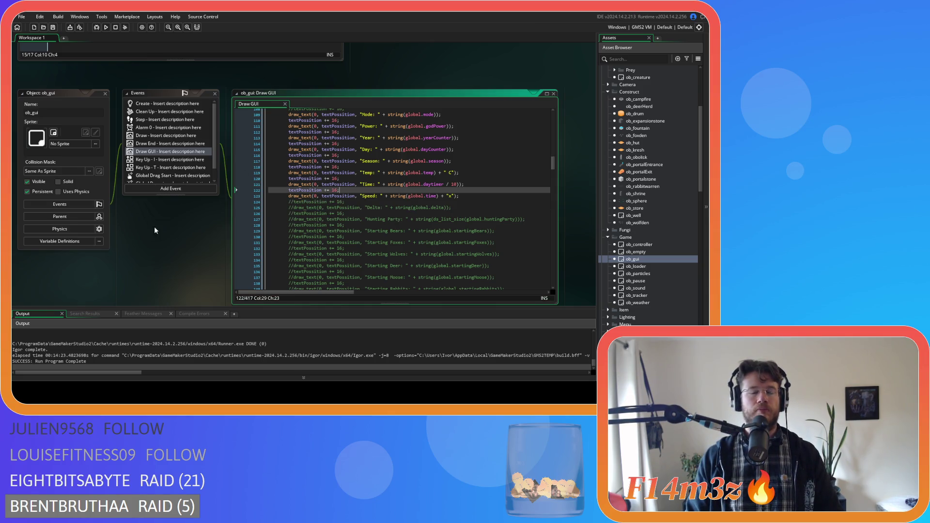
- Pan the workspace to view the leaveParty script, then return to the Draw GUI code
mouse_move(148, 278)
mouse_down()
mouse_move(216, 328)
mouse_move(159, 248)
mouse_up()
click(374, 198)
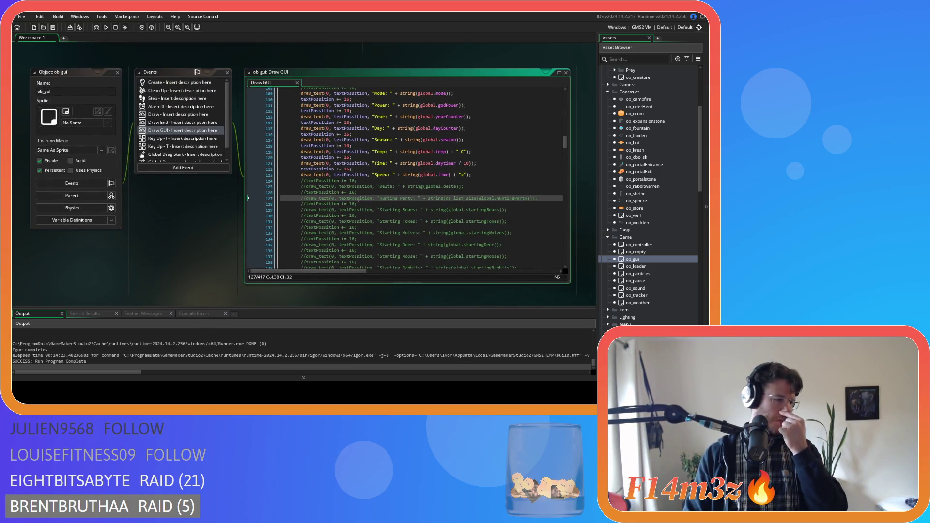
mouse_move(182, 221)
mouse_down()
mouse_move(196, 268)
mouse_move(225, 309)
mouse_up()
mouse_move(280, 146)
mouse_down()
mouse_move(188, 257)
mouse_move(238, 237)
mouse_up()
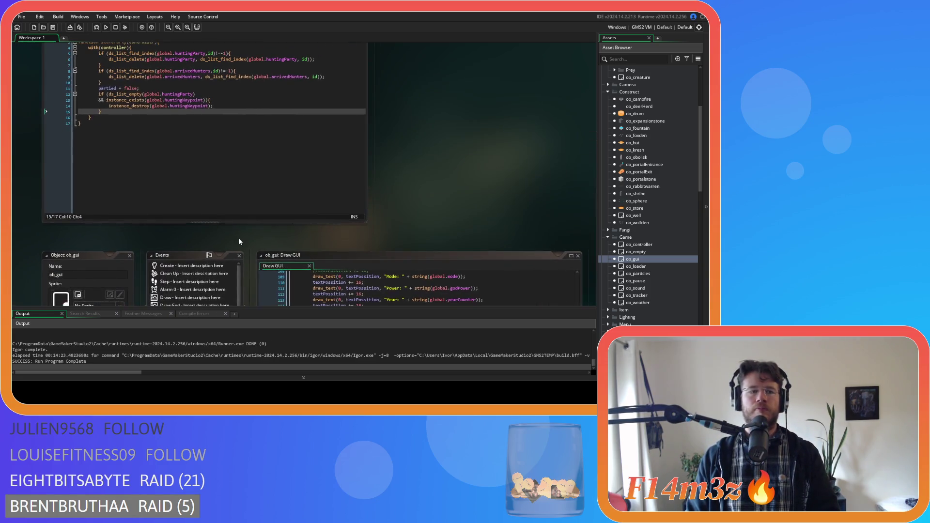
mouse_move(336, 238)
mouse_down()
mouse_move(391, 153)
mouse_move(315, 85)
mouse_move(362, 68)
mouse_up()
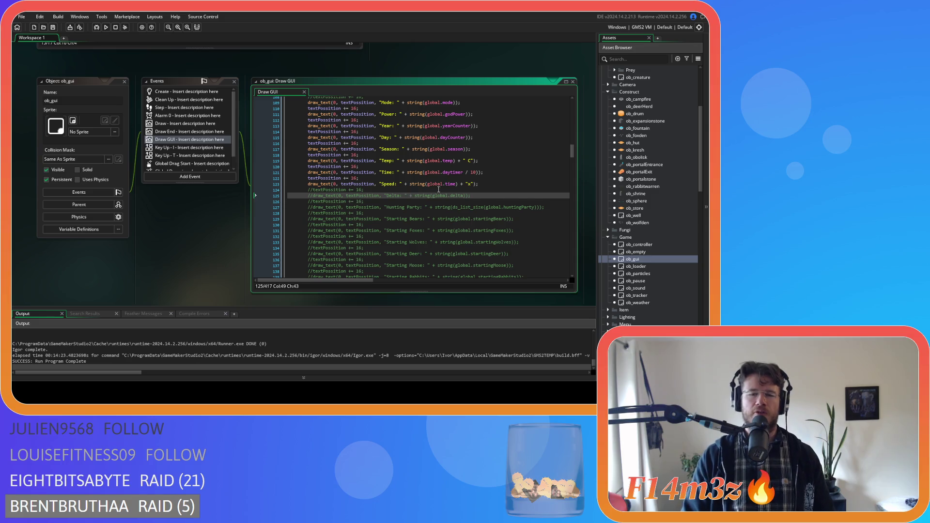
key(Up)
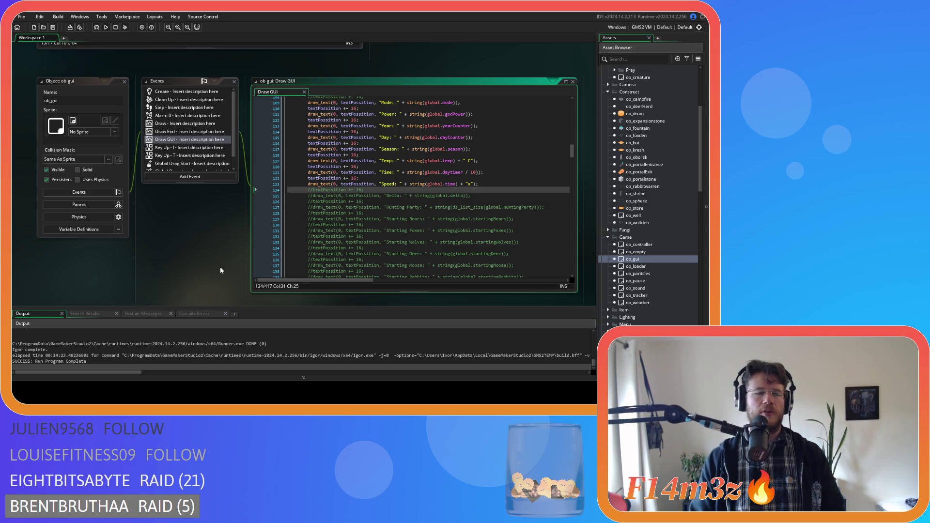
scroll(218, 272, up, 2)
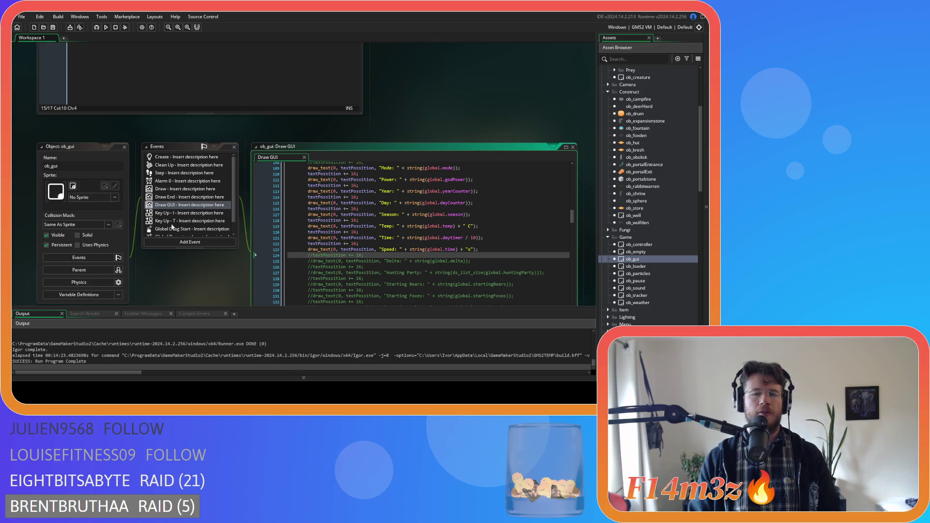
- Collapse the ob_gui windows and close the find and replace panel in sc_stateConditions
double_click(78, 147)
scroll(181, 250, up, 5)
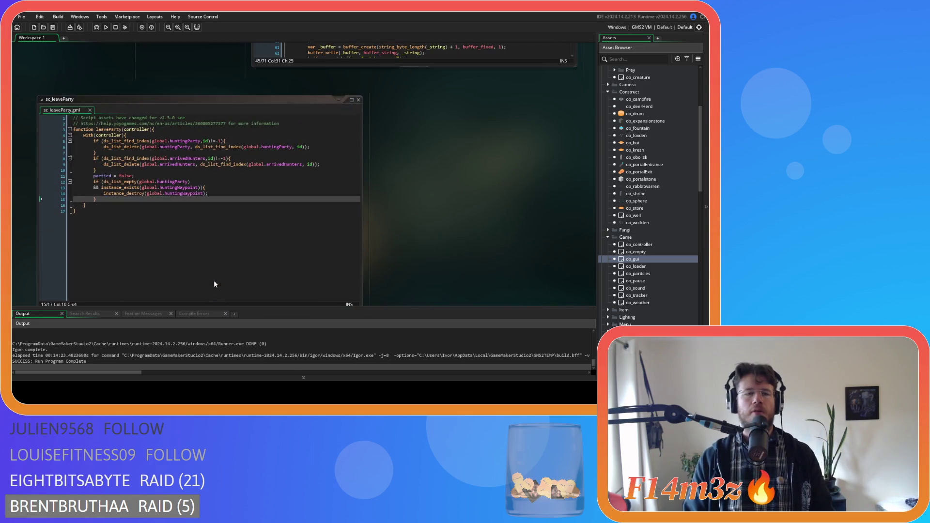
scroll(449, 240, down, 1)
scroll(444, 245, up, 2)
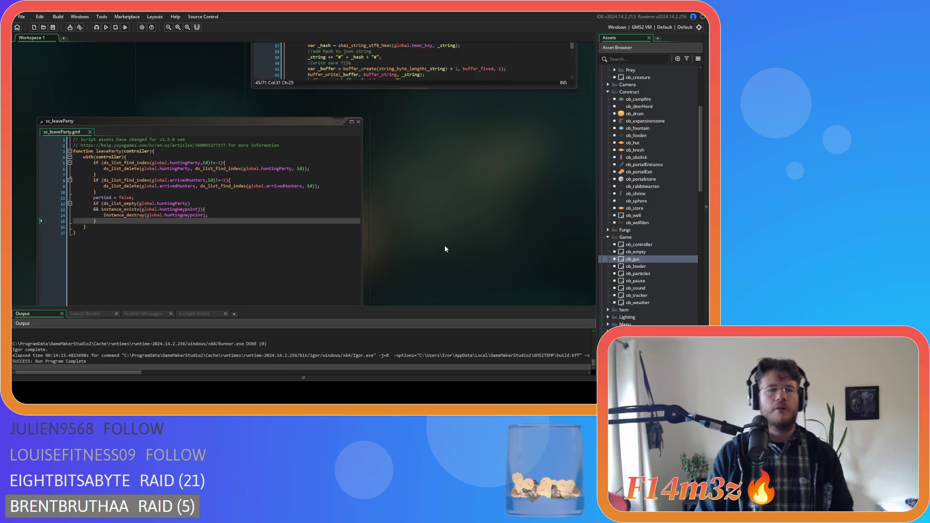
scroll(435, 260, up, 5)
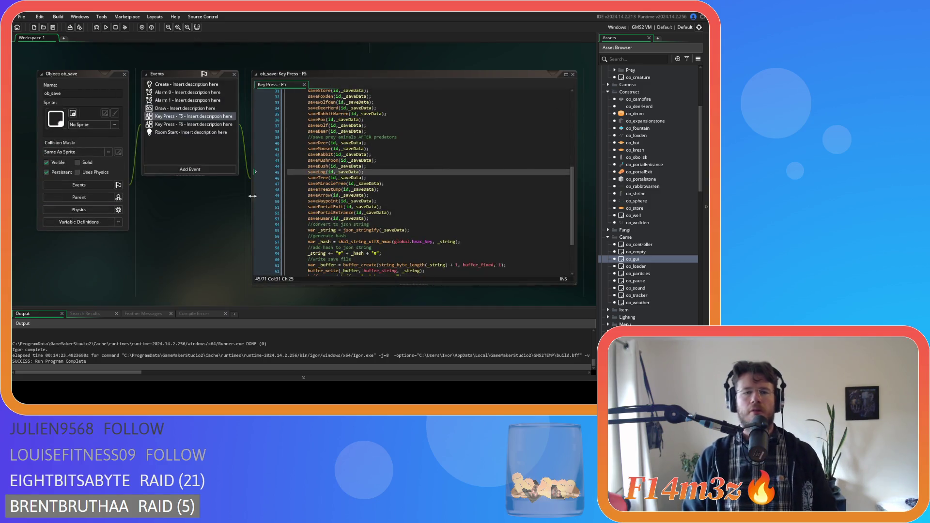
scroll(191, 257, down, 6)
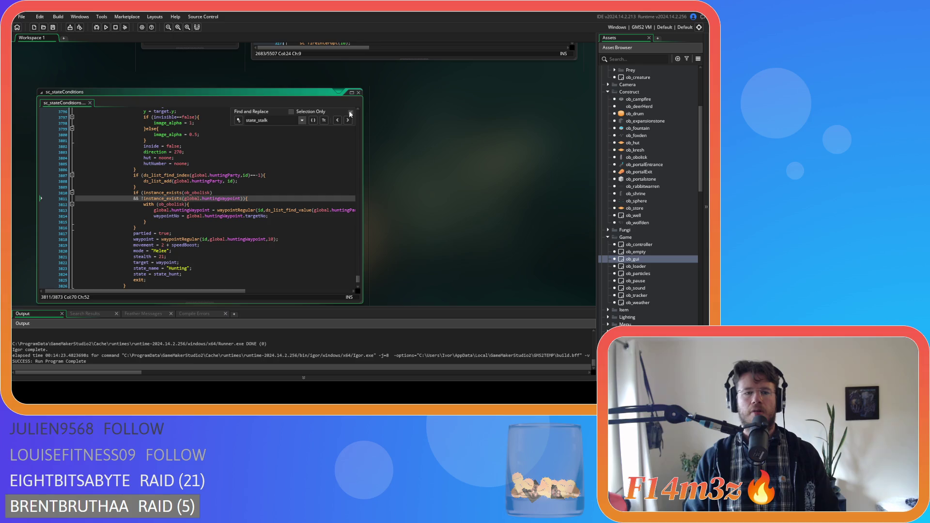
click(350, 112)
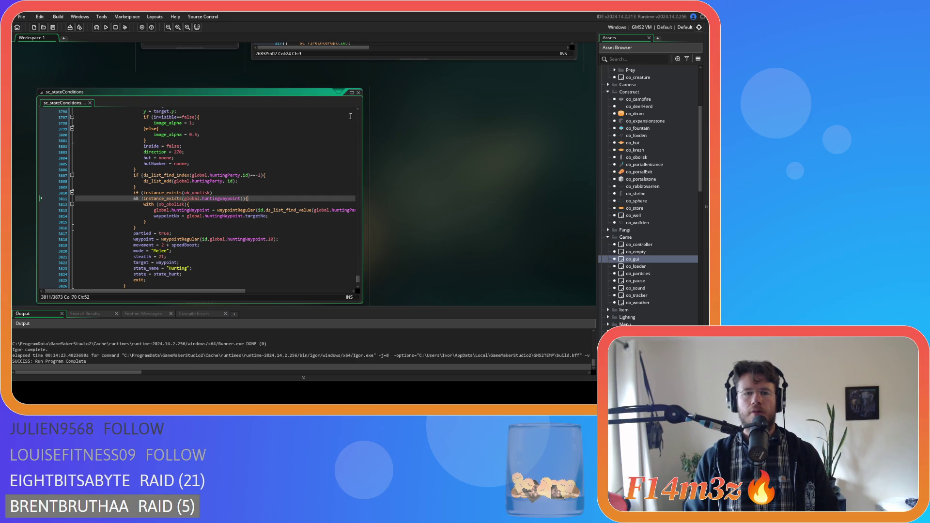
scroll(293, 224, up, 15)
scroll(293, 225, up, 10)
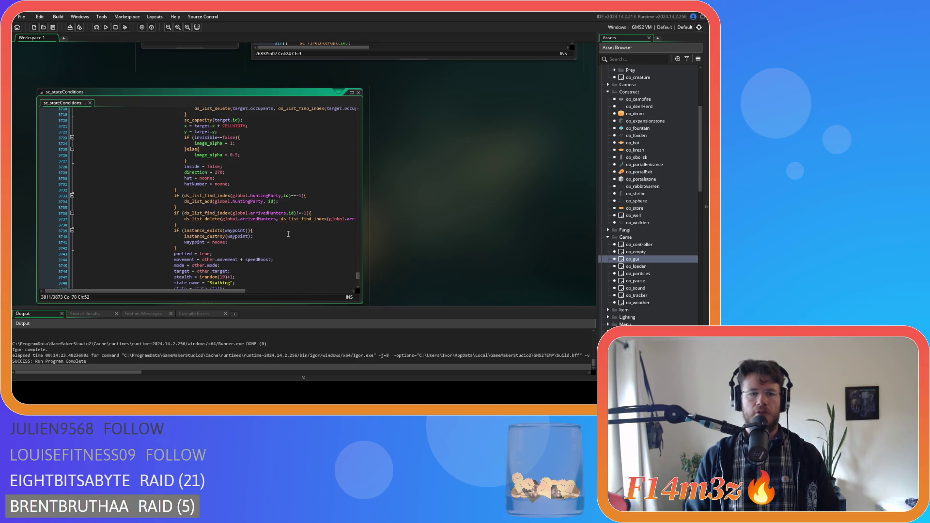
- Duplicate the huntingParty add if-block as an arrivedHunters add block and delete the old ds_list_delete block
click(182, 207)
drag(182, 207, 173, 195)
key(ctrl+d)
click(263, 231)
double_click(265, 213)
text(arrivedHunters)
double_click(250, 219)
key(ctrl+v)
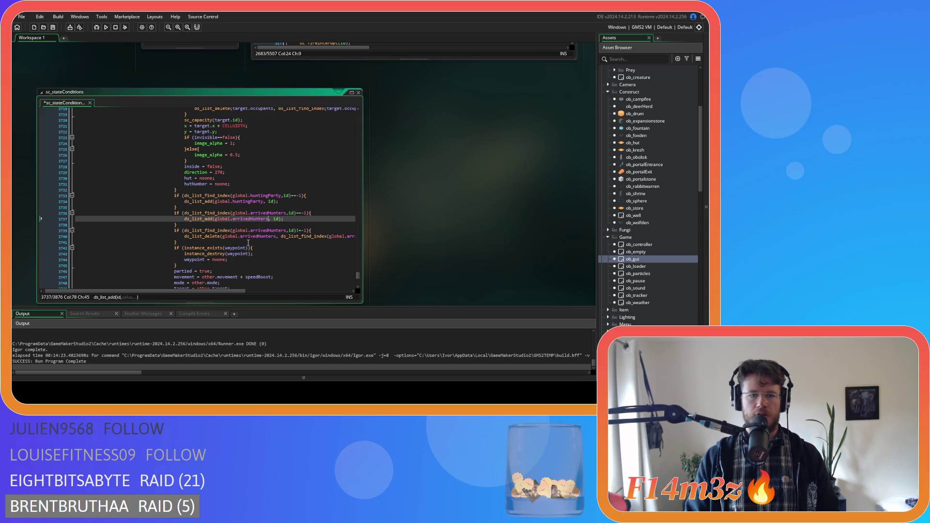
drag(196, 244, 28, 231)
key(BackSpace)
key(BackSpace)
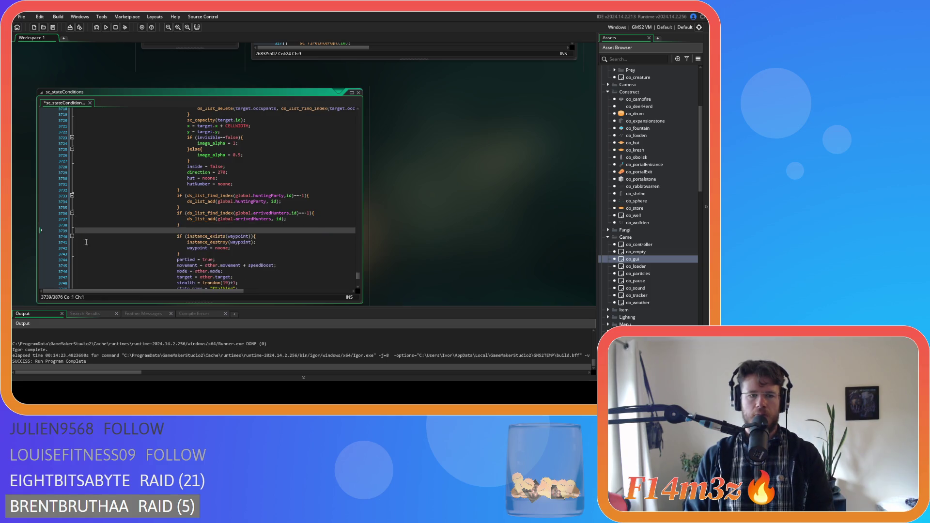
- Paste the arrivedHunters add block into the earlier state, un-indent lines 3690–3691, and save
drag(180, 225, 135, 187)
scroll(194, 218, up, 15)
key(ctrl+v)
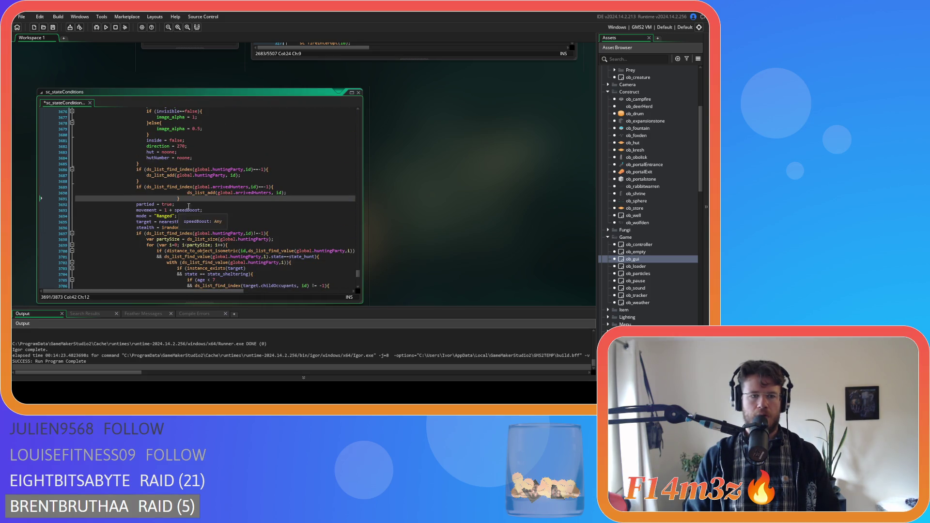
key(shift+Up)
key(shift+Tab)
key(shift+Tab)
key(shift+Tab)
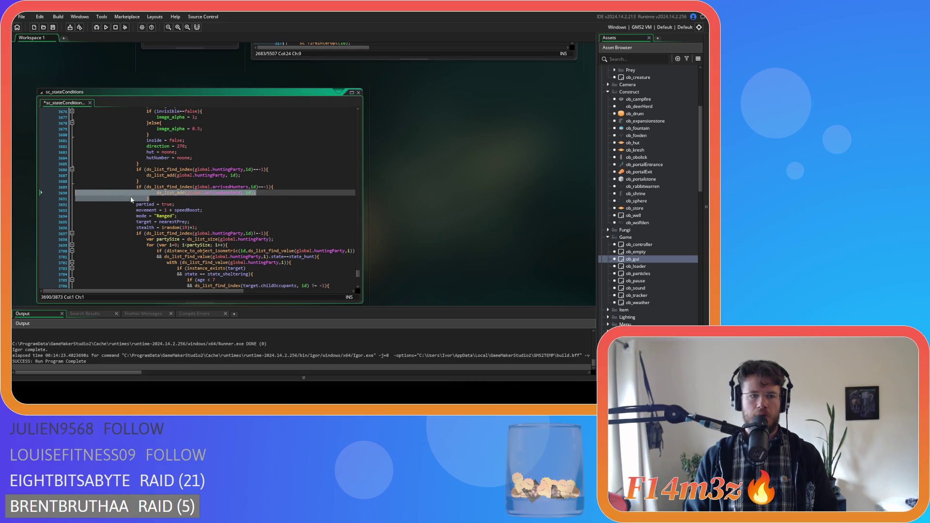
click(192, 199)
key(ctrl+s)
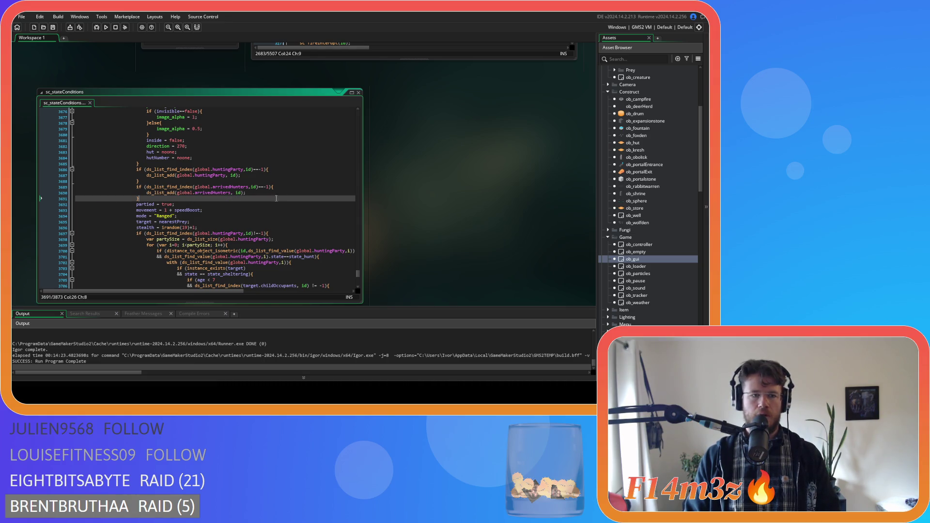
- Close all open code editor windows from the workspace context menu
right_click(437, 179)
right_click(465, 184)
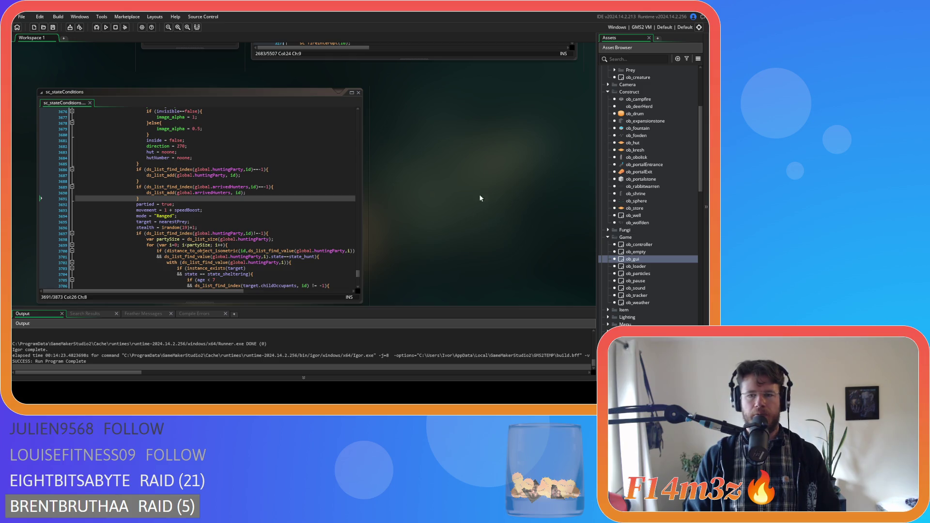
mouse_move(475, 194)
click(506, 233)
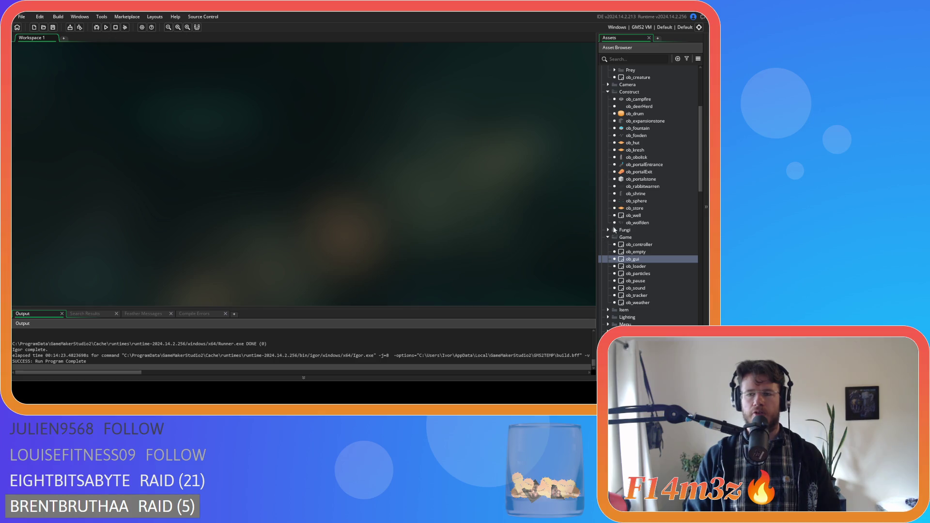
- Select ob_human, then open sc_stateConditions from the Conditions scripts folder
scroll(661, 241, up, 3)
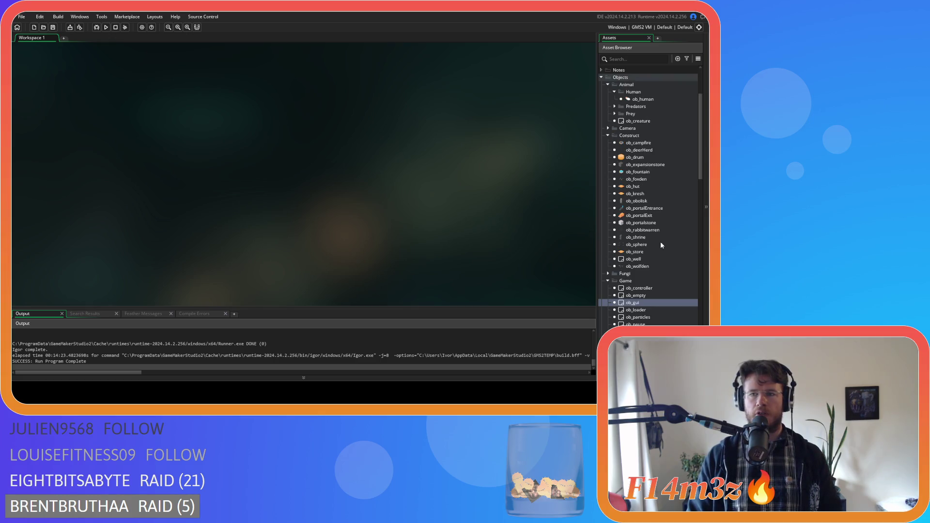
click(650, 99)
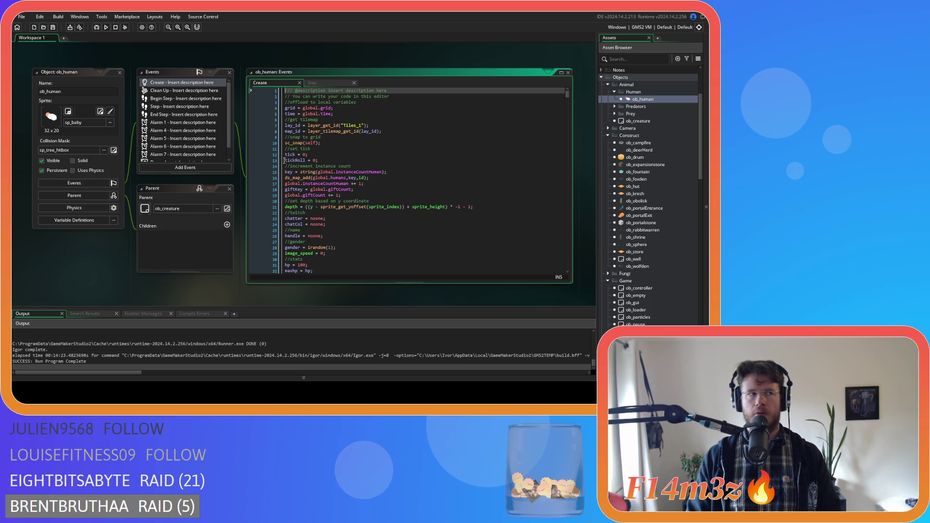
scroll(644, 318, down, 10)
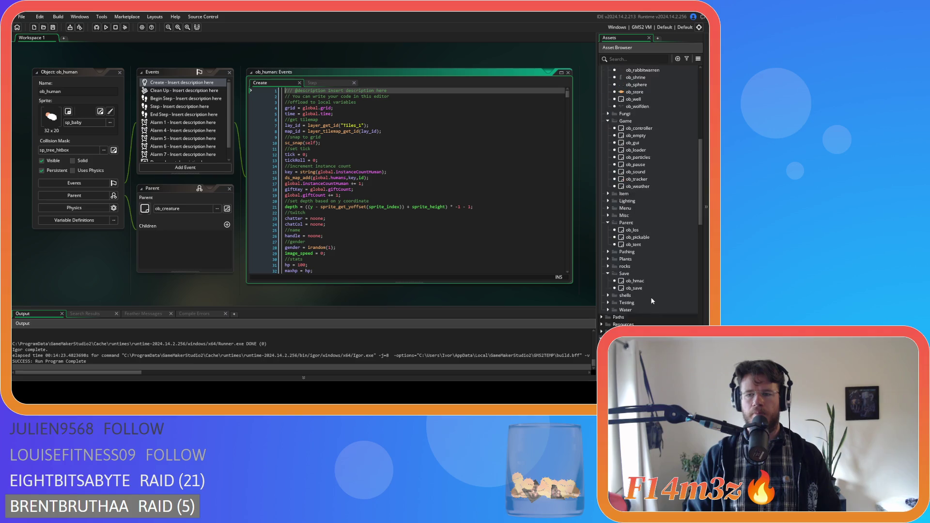
click(658, 318)
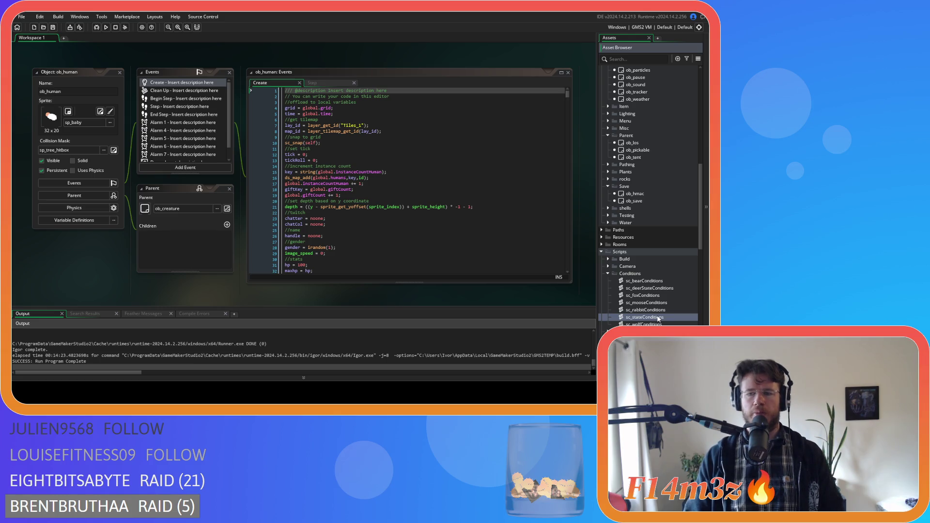
double_click(659, 318)
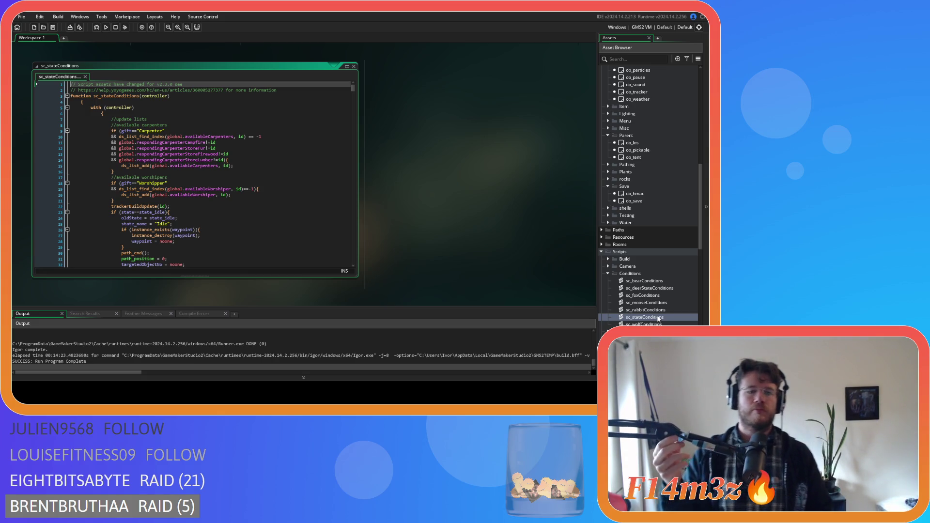
click(261, 166)
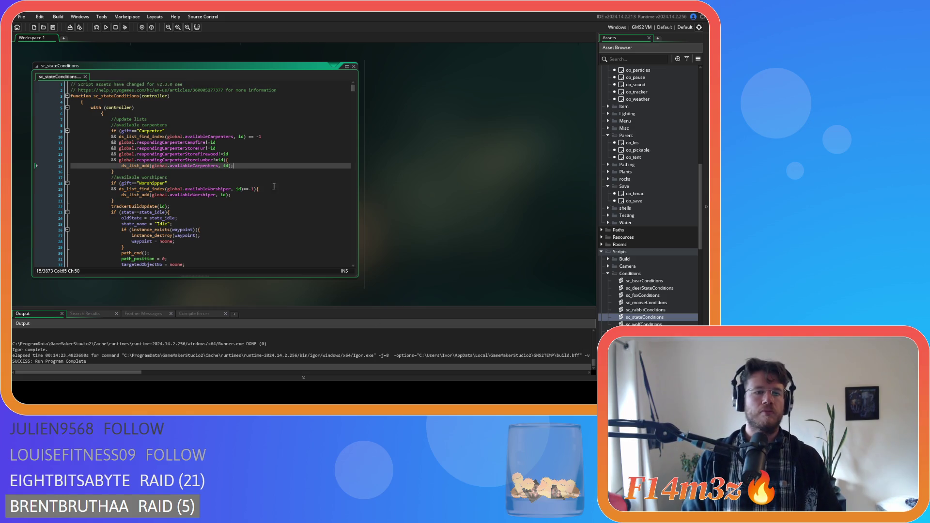
- Search sc_stateConditions for state_withdrawberri, fish, meat and water matches
key(ctrl+f)
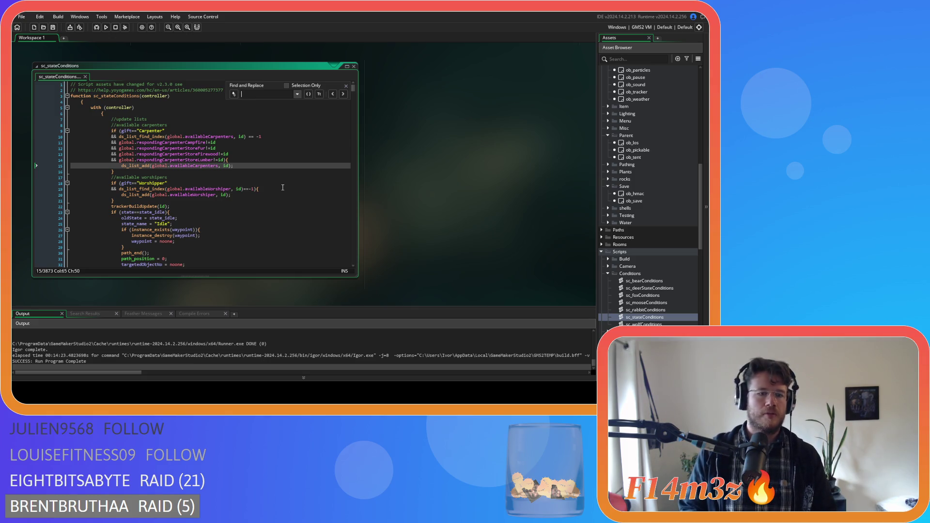
text(state_withdraw)
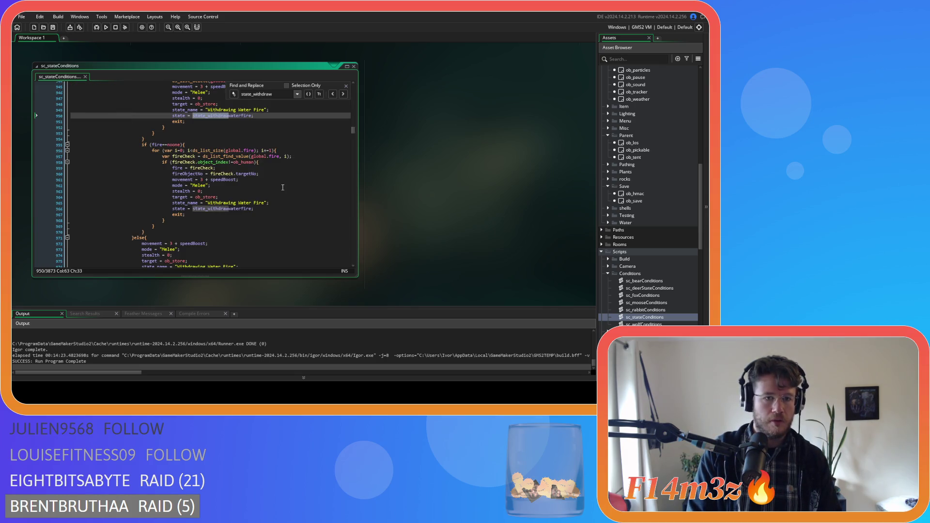
text(berri)
key(BackSpace)
key(BackSpace)
key(BackSpace)
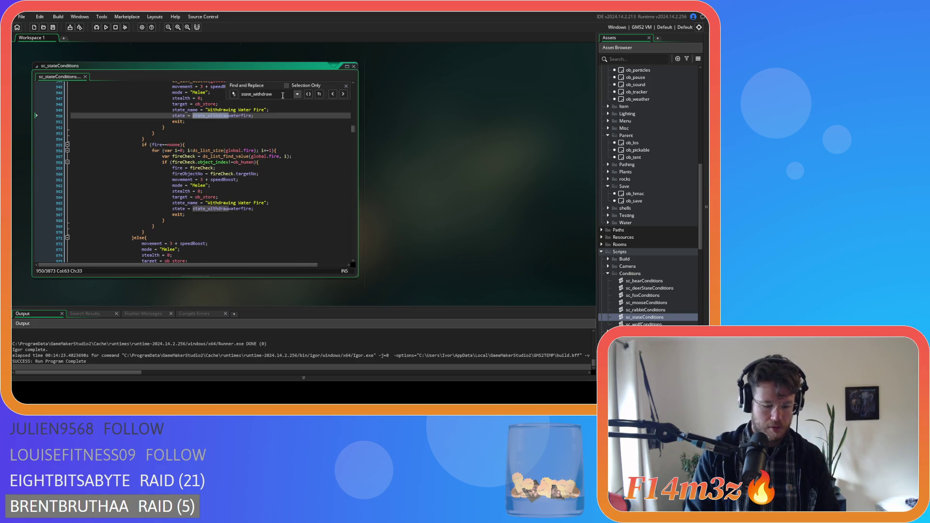
text(fish)
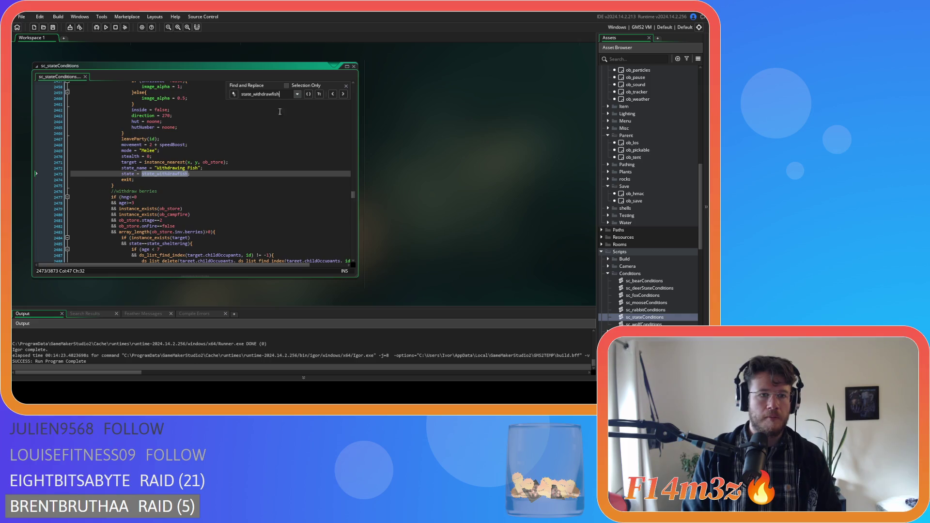
key(BackSpace)
key(BackSpace)
key(BackSpace)
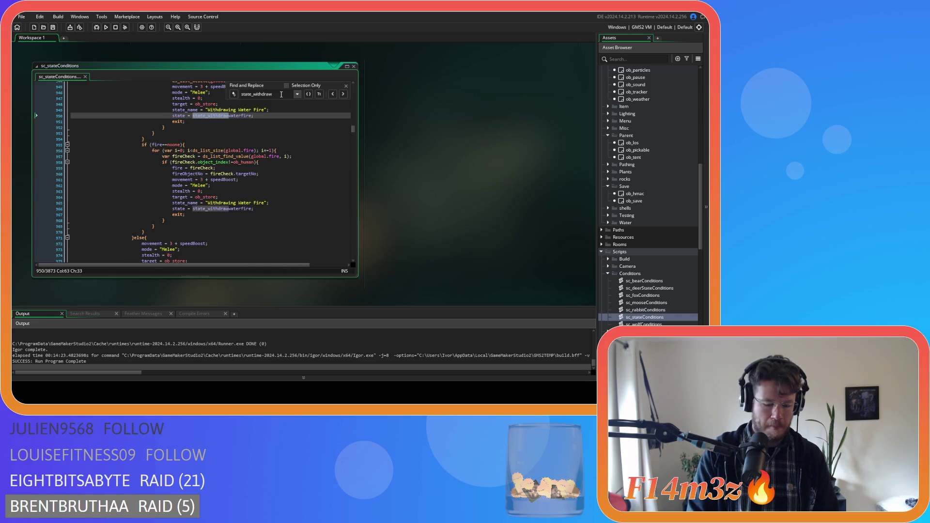
text(meat)
scroll(178, 178, up, 4)
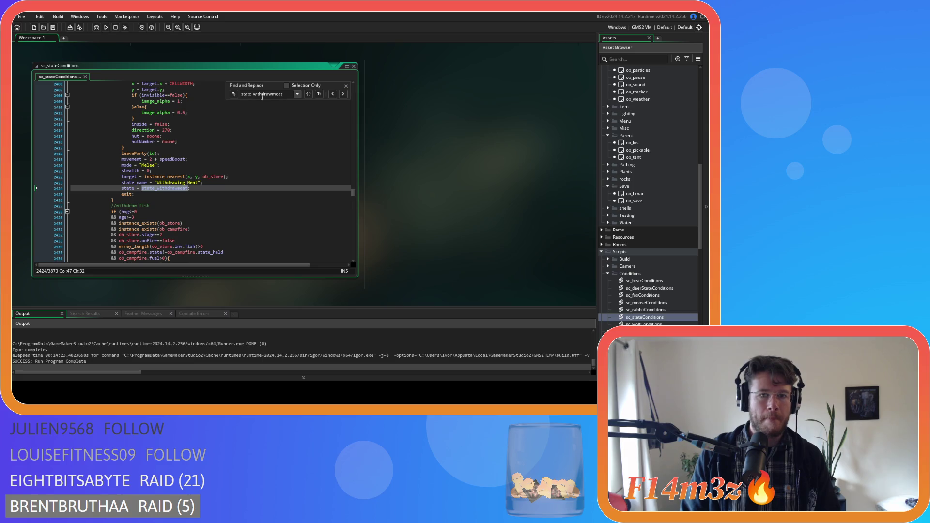
key(BackSpace)
key(BackSpace)
key(BackSpace)
text(water)
scroll(256, 176, up, 4)
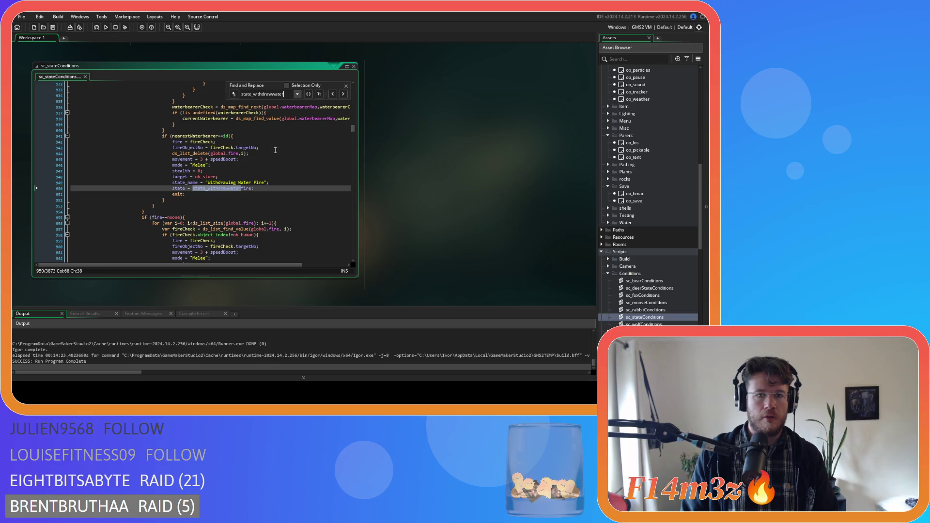
click(343, 95)
click(343, 94)
click(343, 94)
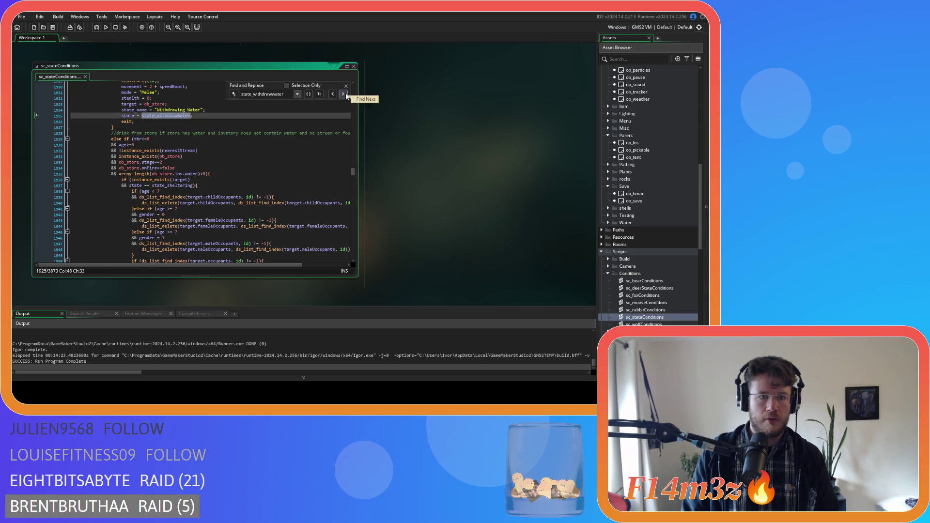
scroll(283, 96, up, 5)
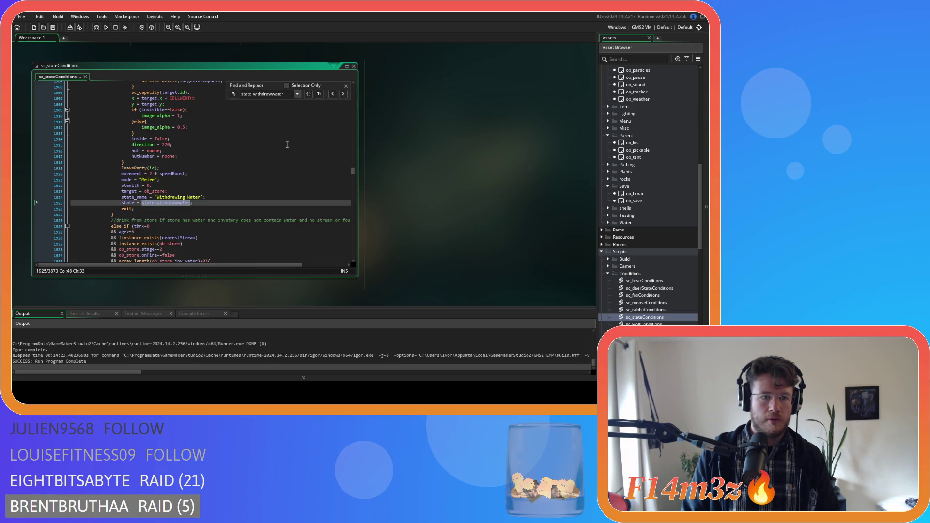
- Search for state_sleep and go to its match around line 1782
drag(283, 96, 272, 96)
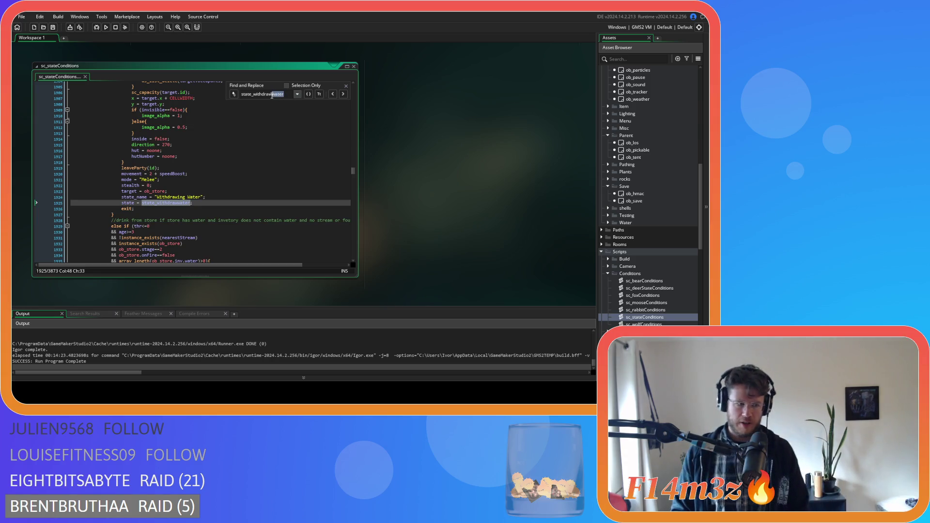
drag(277, 96, 255, 98)
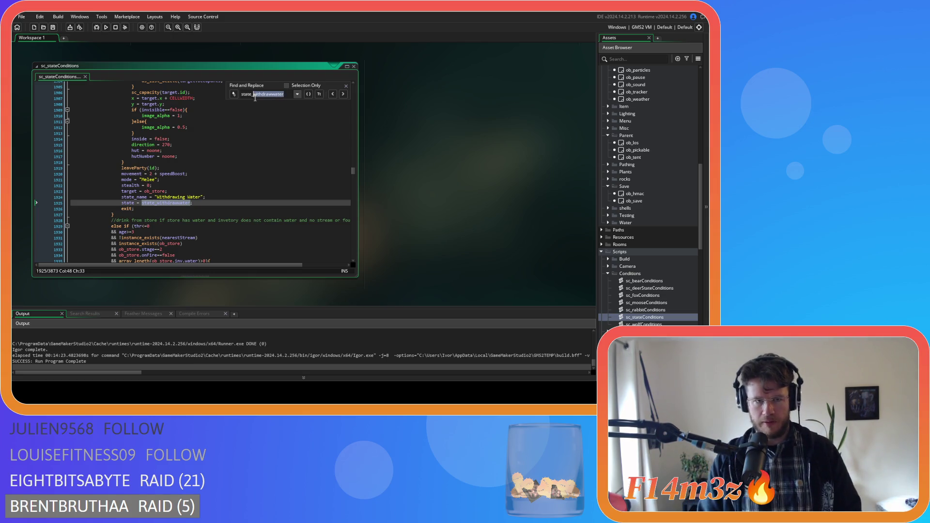
text(sleep)
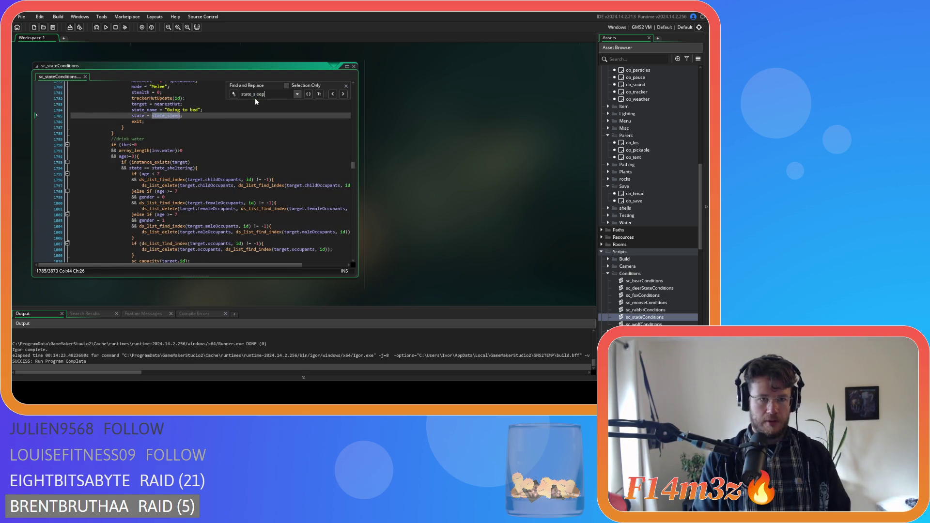
click(213, 186)
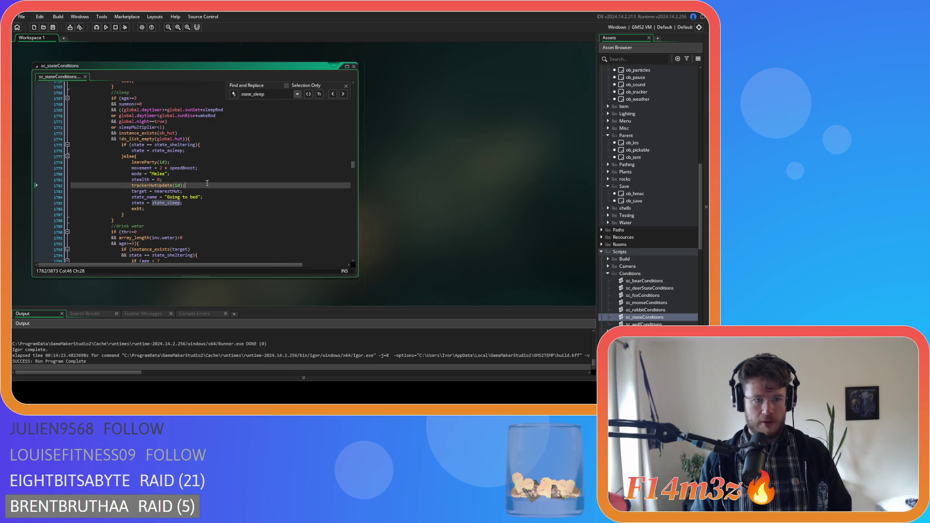
- Close the search, review lines 1777–1778, and collapse the sc_stateConditions window to its title bar
click(346, 86)
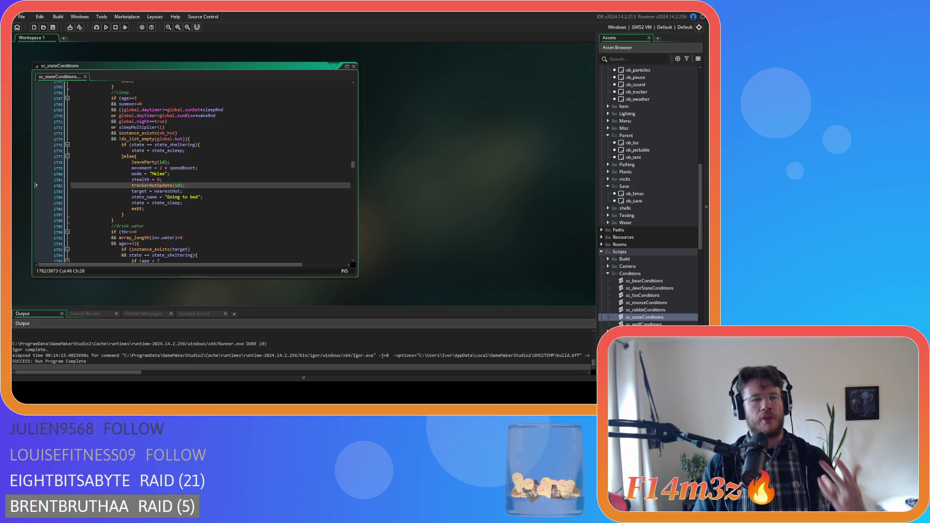
click(226, 155)
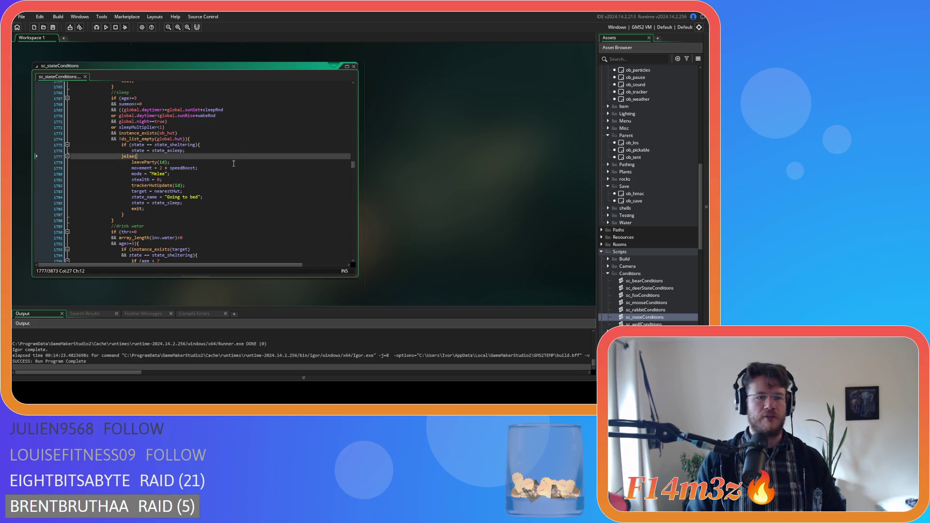
click(232, 164)
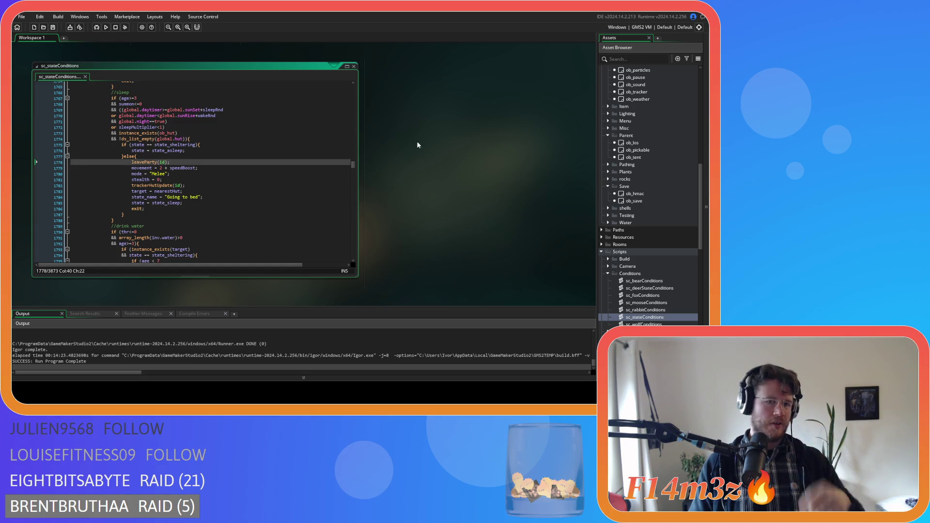
right_click(443, 140)
mouse_move(465, 146)
click(496, 173)
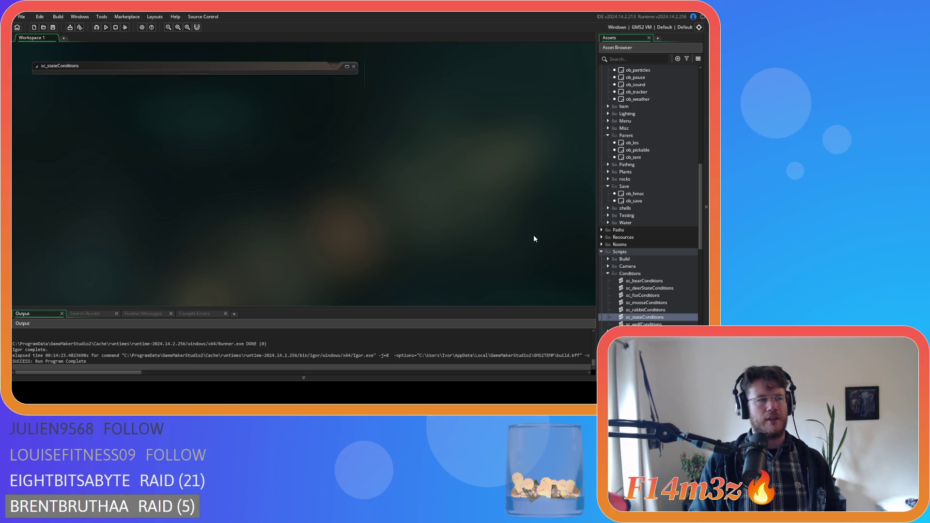
- Collapse the Conditions, Scripts, Save, Parent, Game, Human, Animal and Objects folders
click(608, 273)
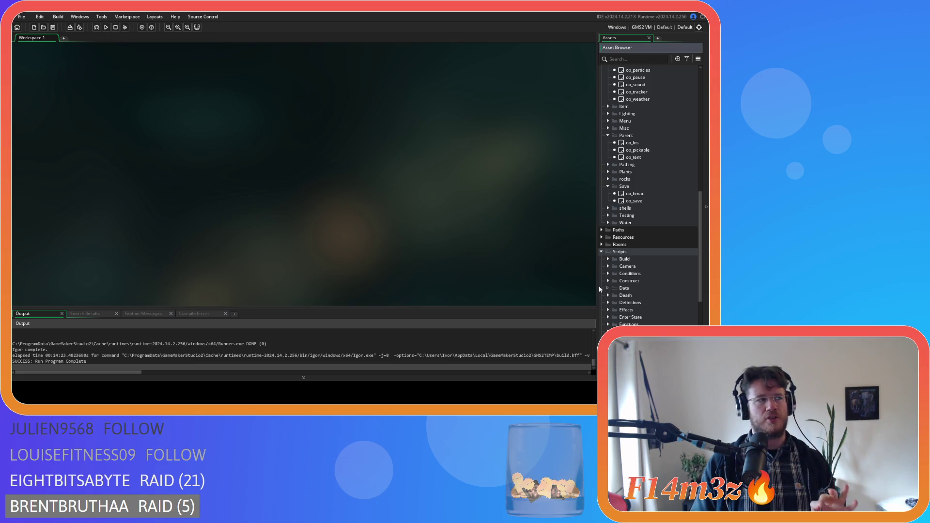
click(601, 252)
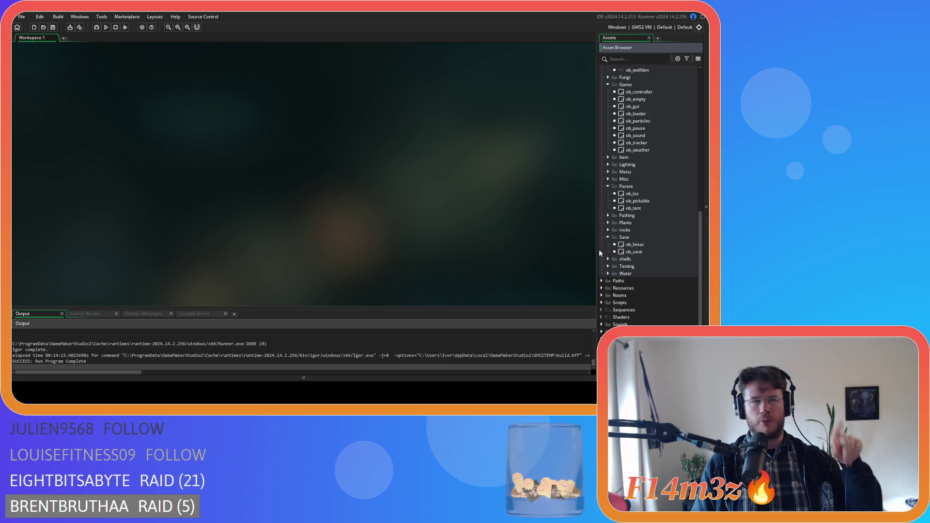
click(608, 237)
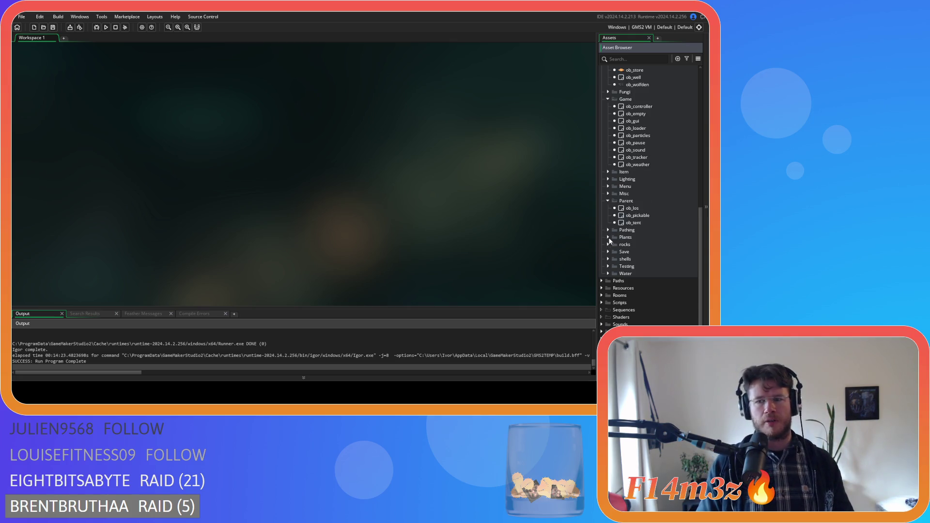
click(608, 201)
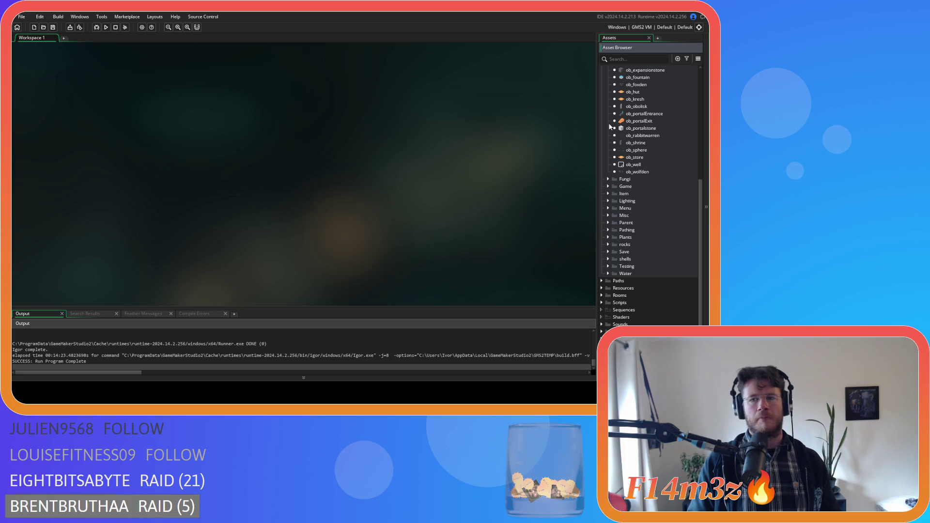
click(608, 121)
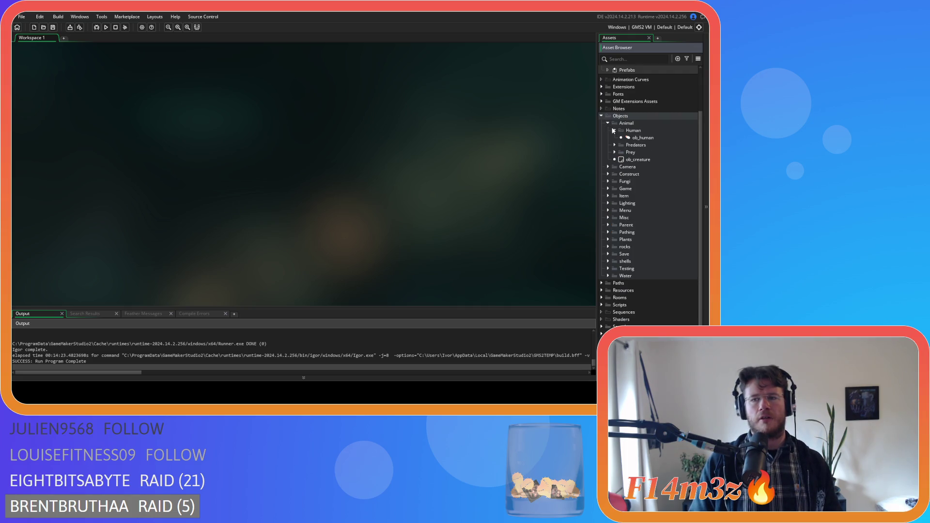
click(614, 130)
click(608, 130)
click(601, 152)
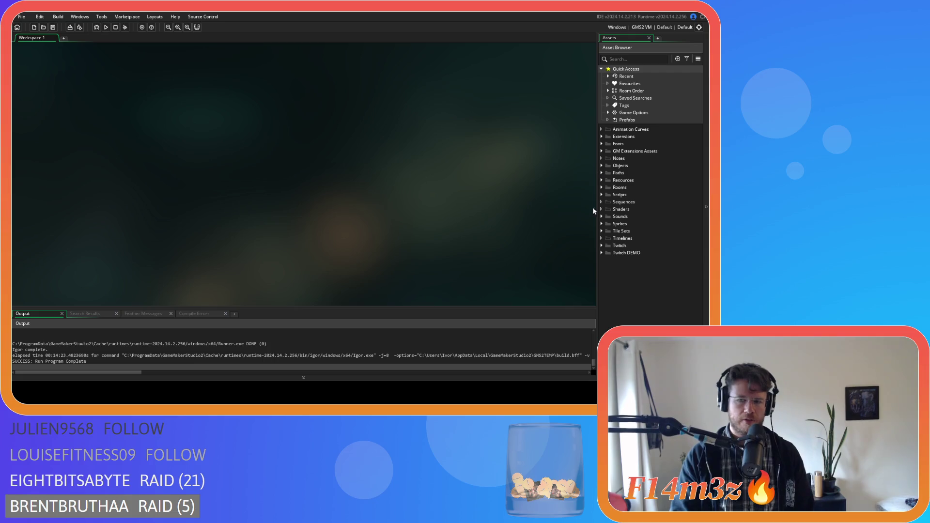
- Expand the Scripts folder to list its subfolders
click(601, 194)
click(601, 194)
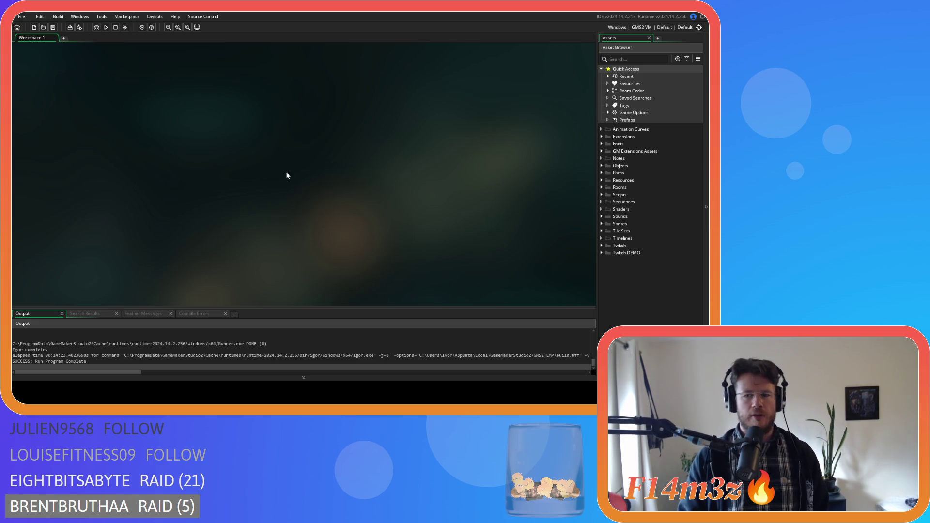
click(602, 195)
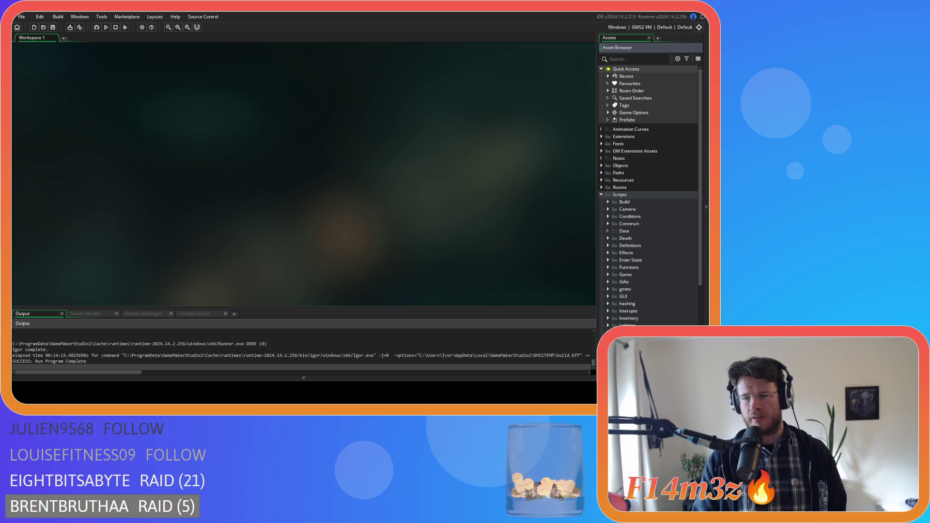
- Collapse Scripts, expand Objects > Menu, and open the ob_menu object
scroll(649, 194, down, 3)
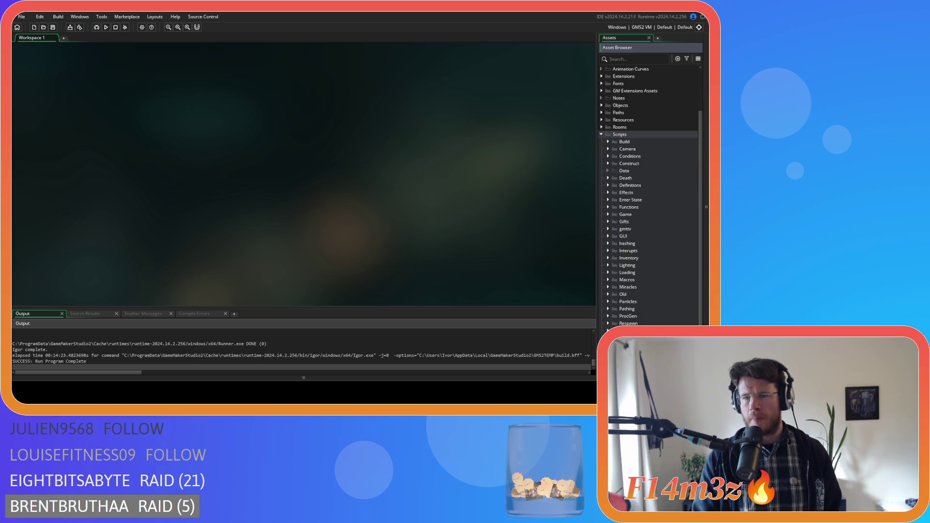
click(601, 134)
click(601, 165)
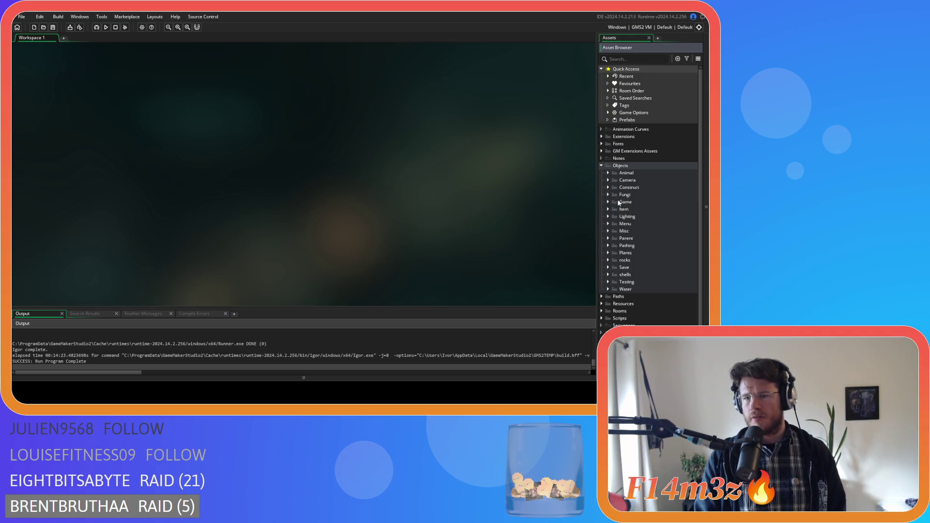
click(608, 224)
double_click(647, 252)
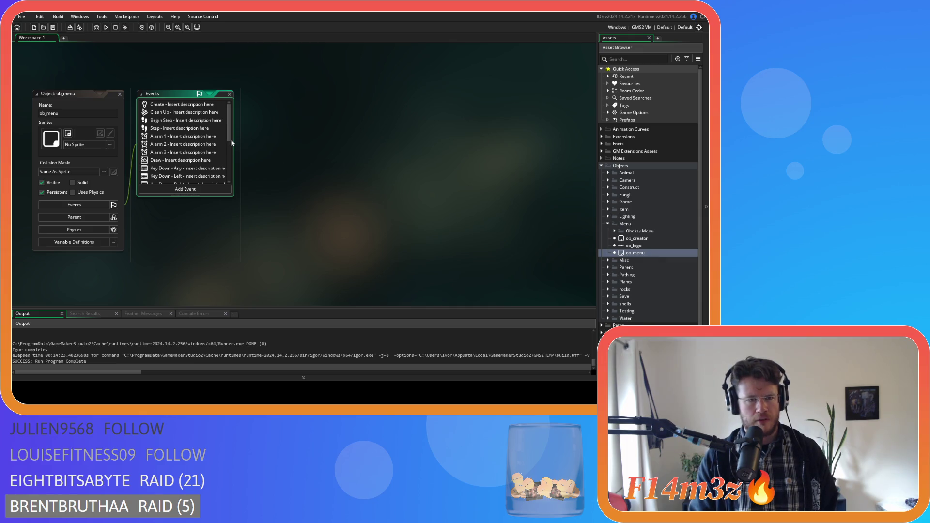
- Open ob_menu's Key Press - Enter code and go to the line creating ob_gui
scroll(188, 129, down, 3)
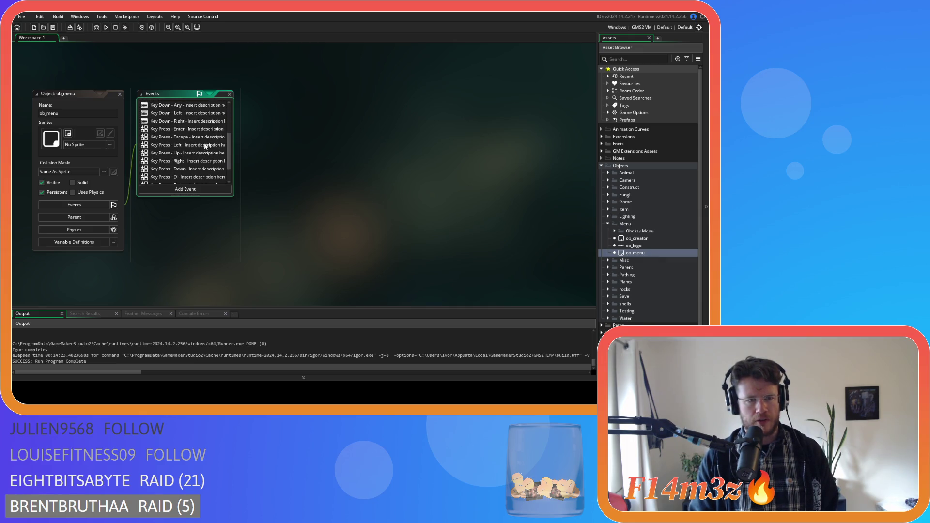
double_click(188, 129)
scroll(450, 242, down, 10)
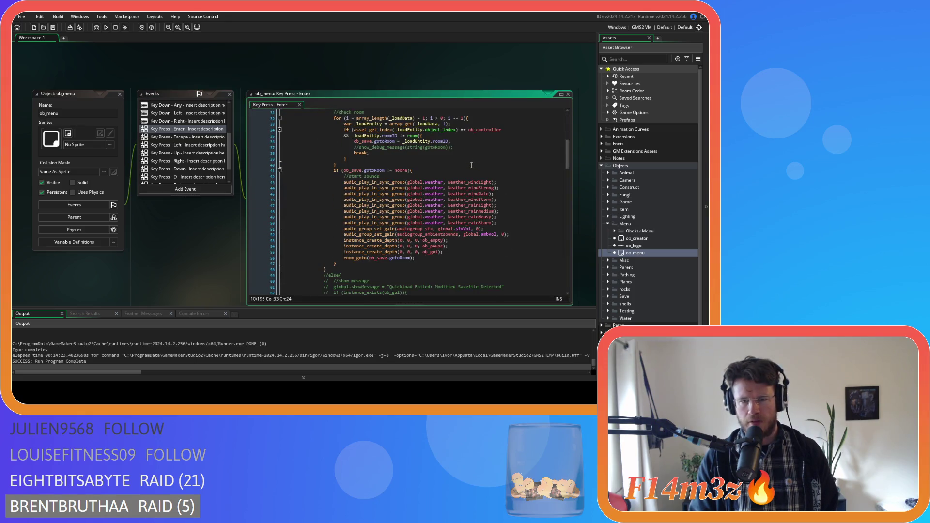
click(449, 252)
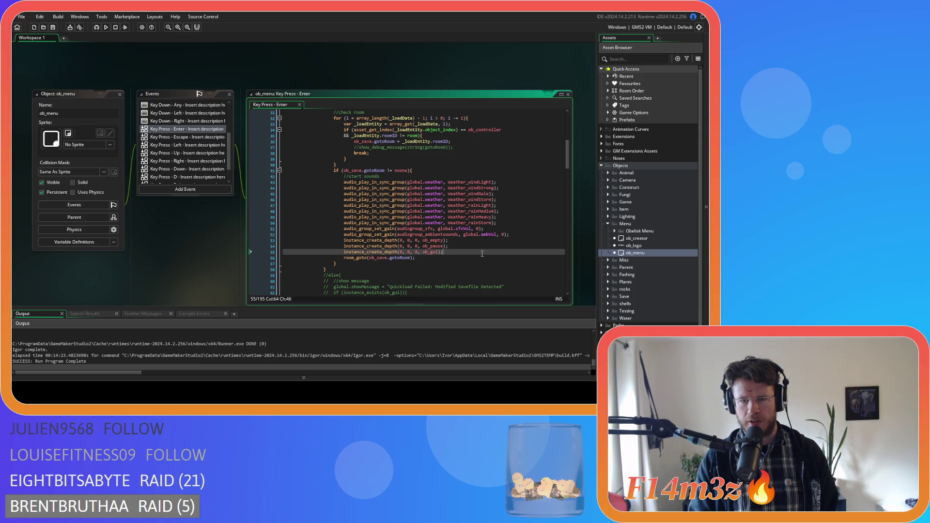
scroll(481, 254, down, 15)
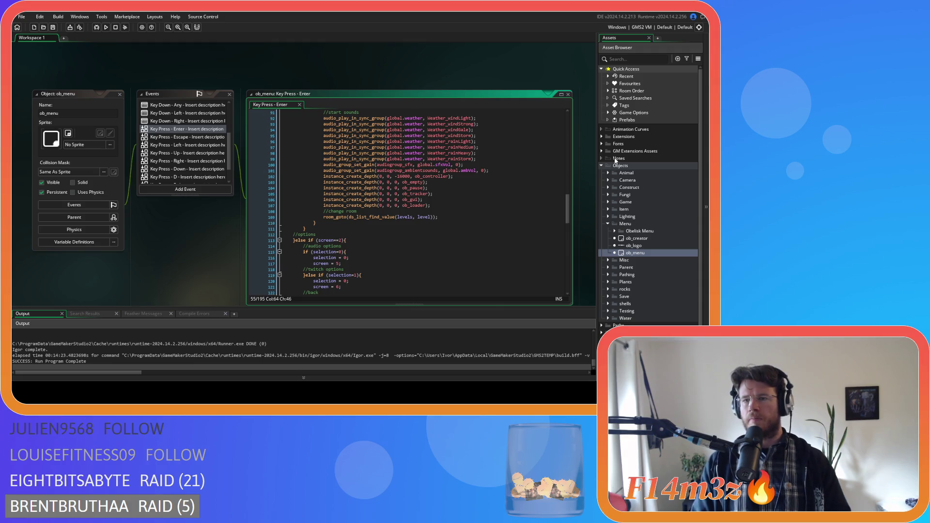
- Expand the Game objects folder and open ob_menu's Room Start event code
click(608, 202)
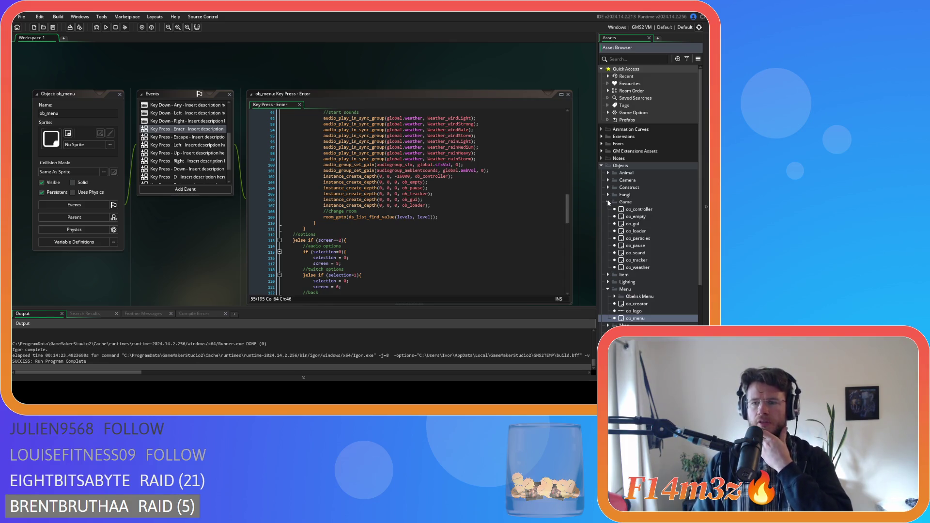
scroll(187, 124, down, 2)
double_click(187, 179)
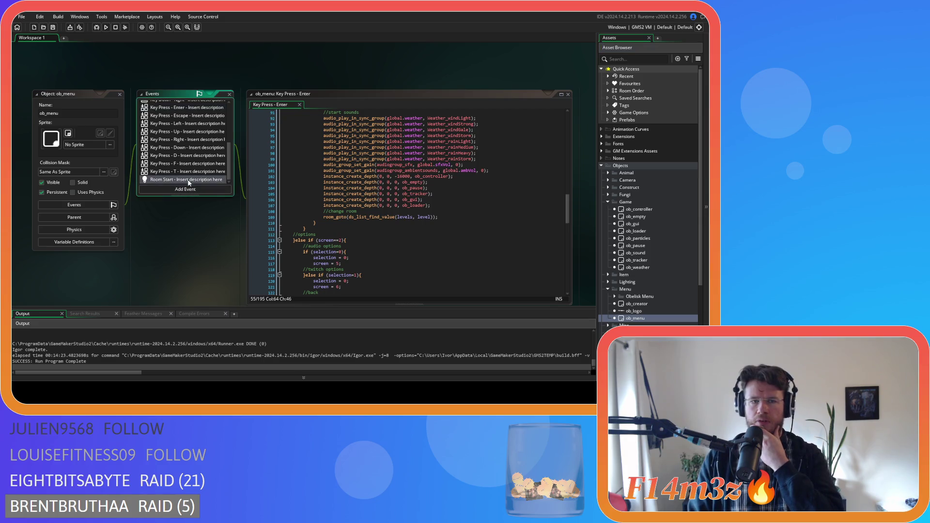
- Join the opening brace onto the room==MainMenu condition line in Room Start
scroll(432, 169, down, 7)
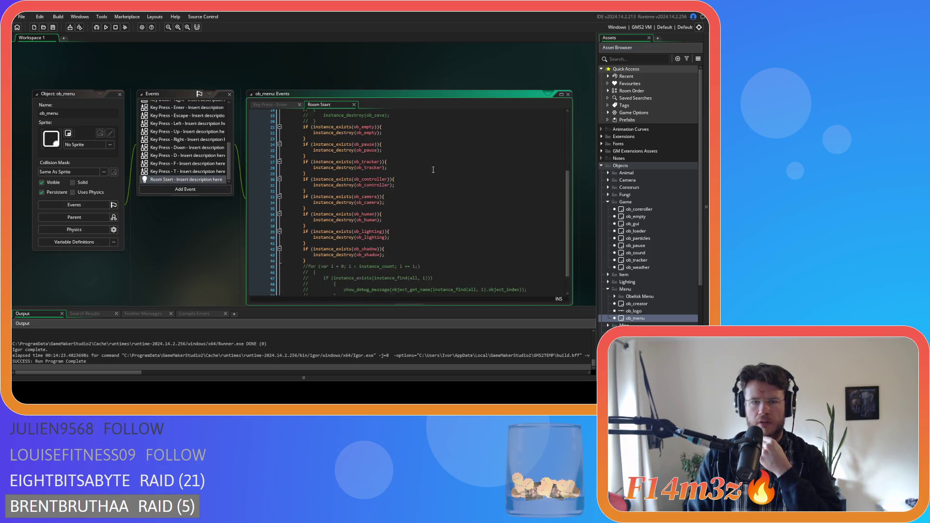
scroll(434, 170, up, 2)
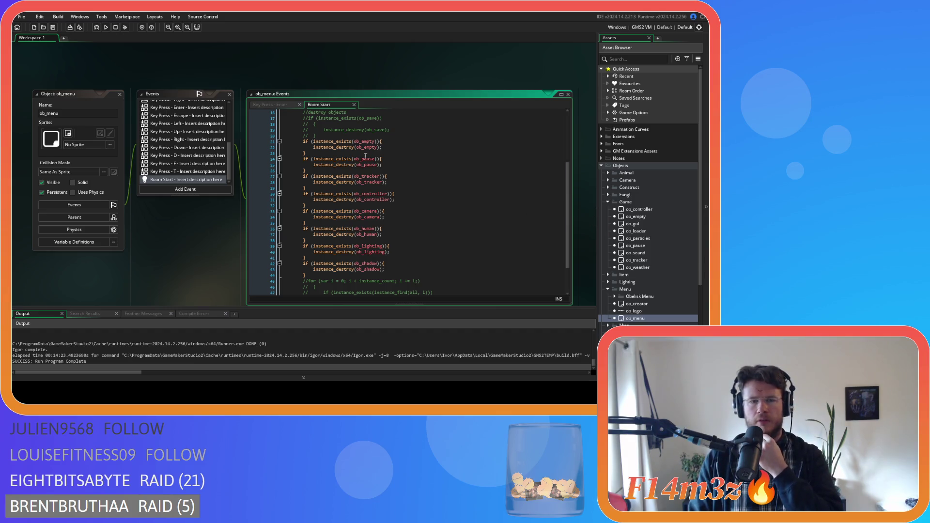
scroll(388, 169, up, 5)
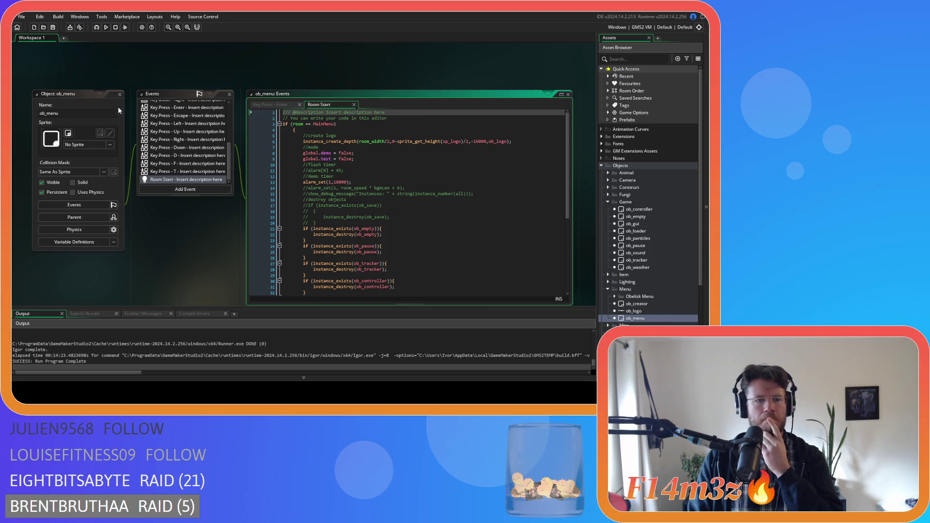
click(288, 131)
key(BackSpace)
key(BackSpace)
key(BackSpace)
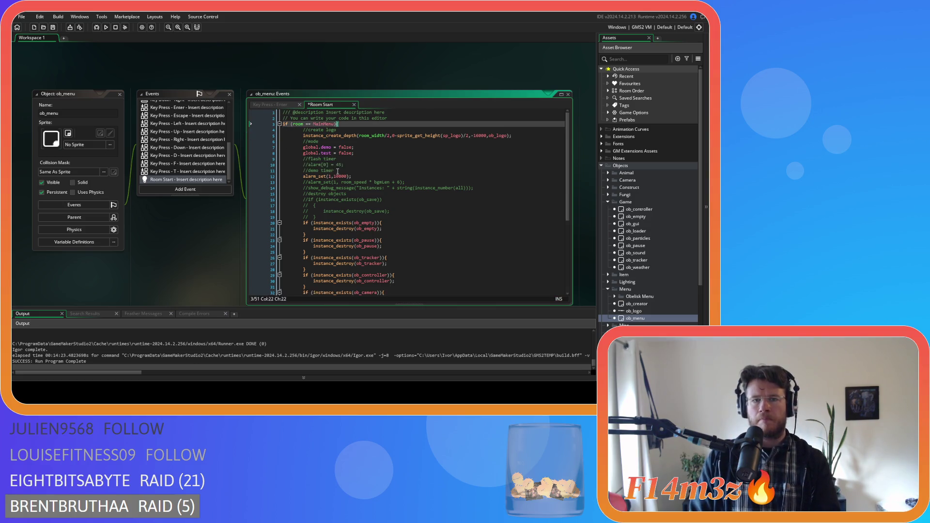
scroll(328, 194, down, 7)
drag(295, 282, 233, 129)
- Remove the spaces around ==, save, close the Room Start tab, and open ob_controller
click(317, 125)
key(BackSpace)
key(Left)
key(Left)
key(BackSpace)
click(455, 169)
key(ctrl+s)
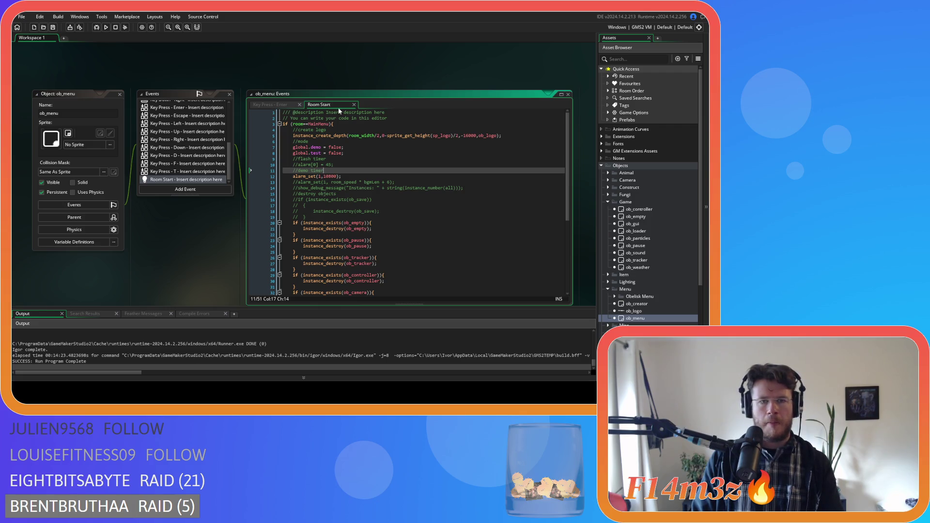
click(354, 105)
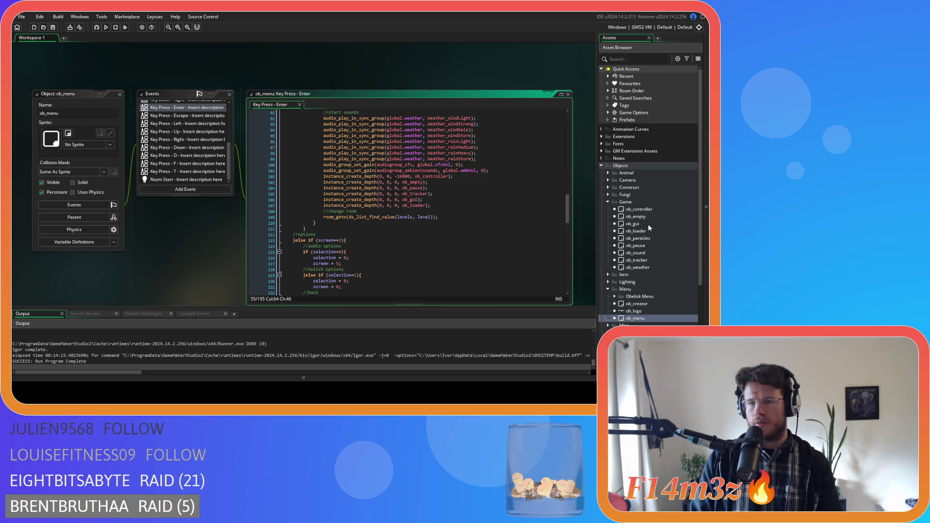
double_click(638, 209)
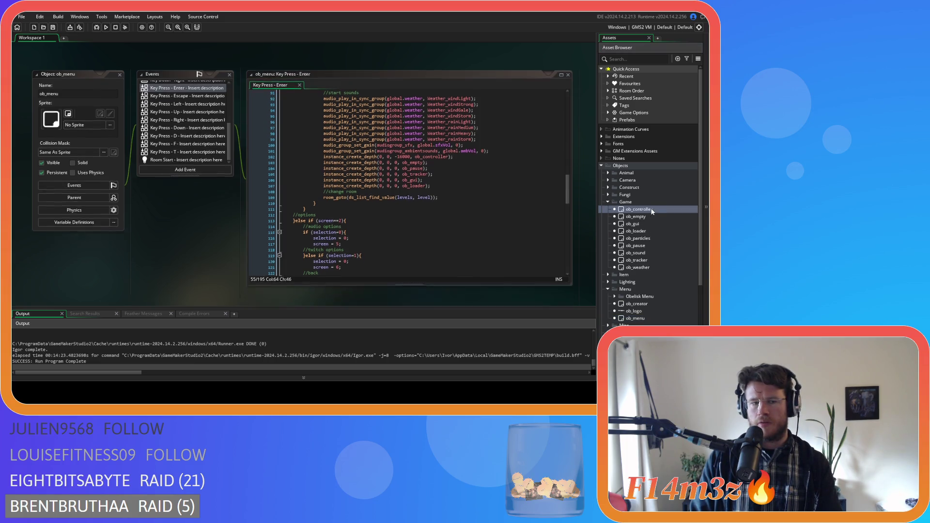
- Open ob_controller's Room Start code, join the brace onto the if (load == false) line, and save
scroll(160, 165, down, 5)
double_click(202, 181)
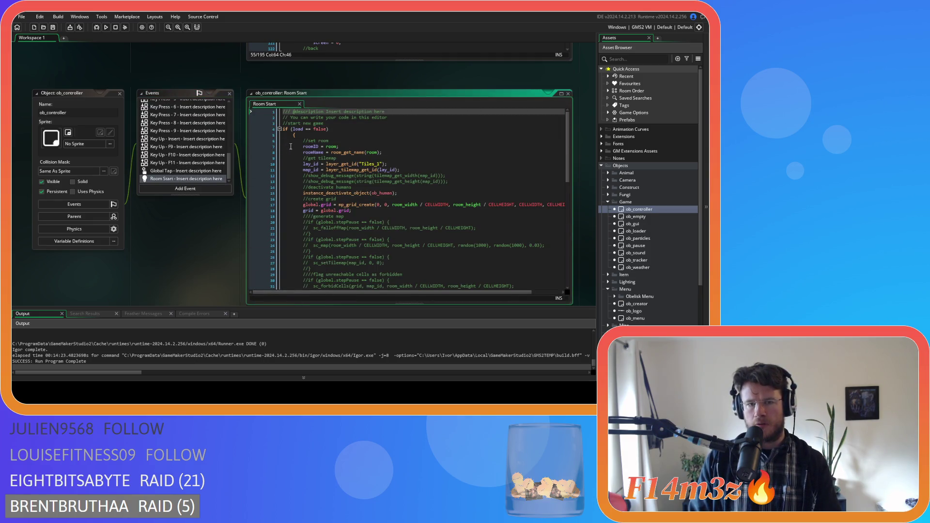
click(293, 134)
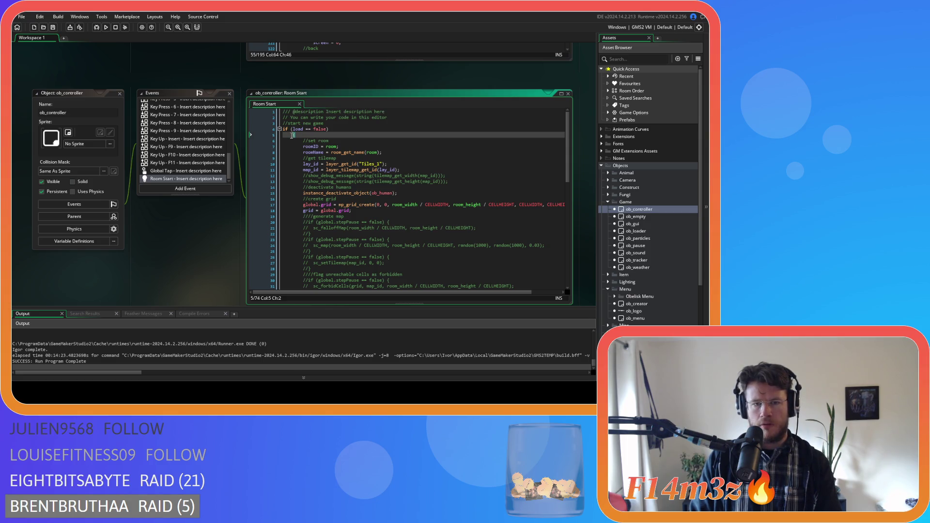
key(BackSpace)
key(BackSpace)
scroll(381, 183, down, 10)
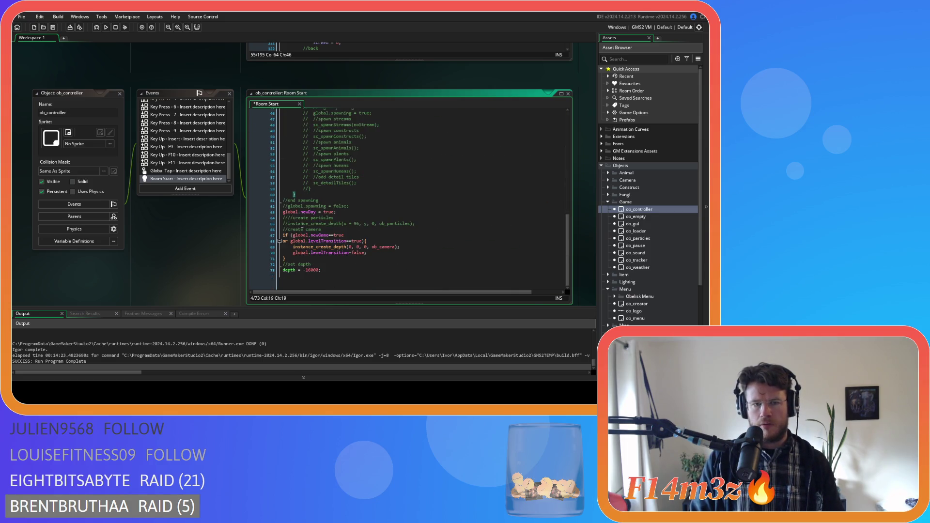
scroll(299, 195, up, 10)
click(362, 170)
key(ctrl+s)
- Remove the space before == to read load==false, save, and close the ob_controller editor
scroll(447, 168, down, 3)
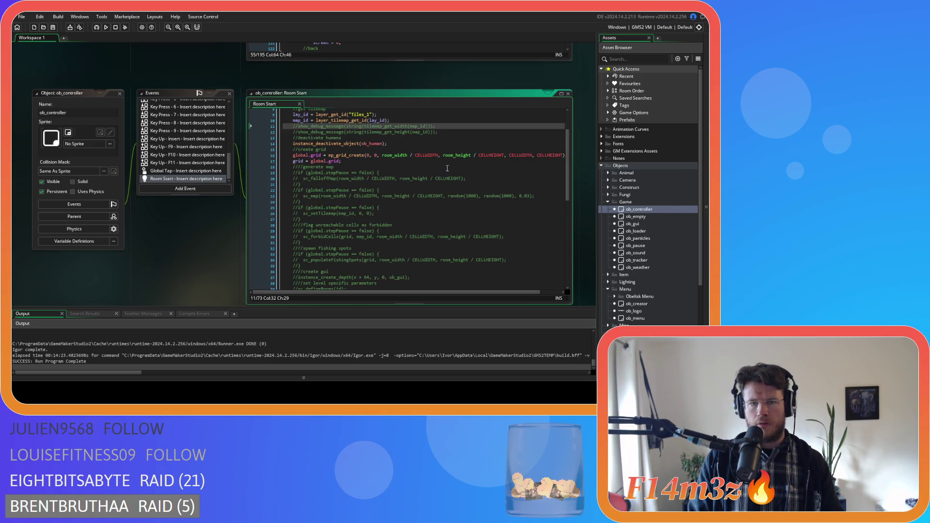
scroll(448, 168, up, 2)
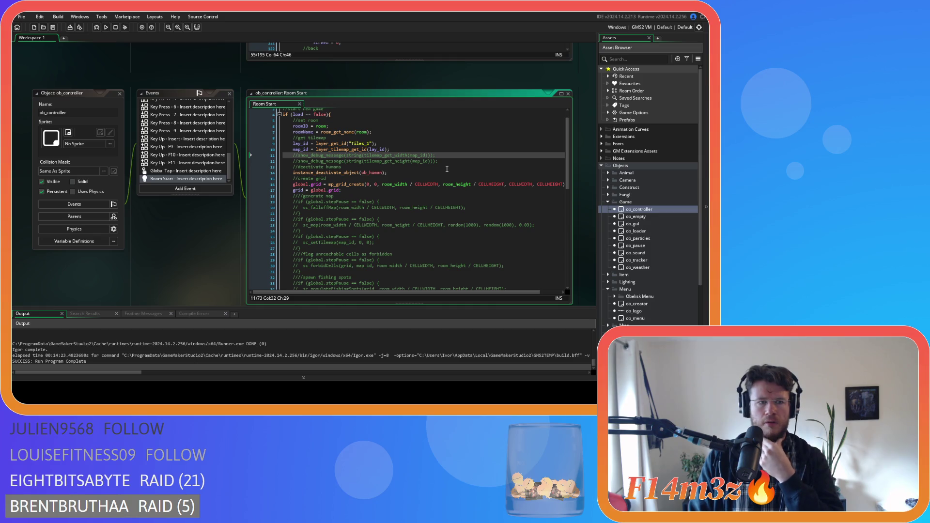
click(305, 114)
key(BackSpace)
click(393, 127)
key(ctrl+s)
click(417, 172)
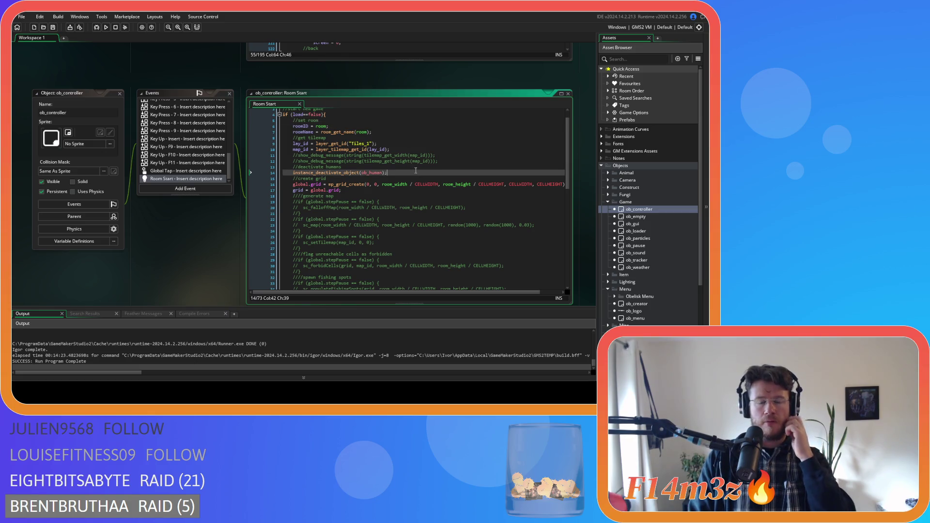
scroll(410, 161, down, 10)
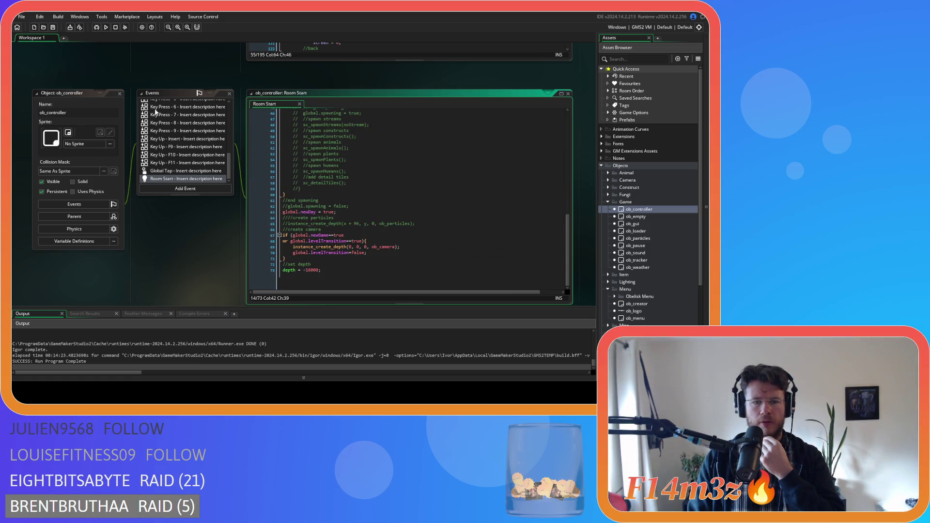
click(119, 93)
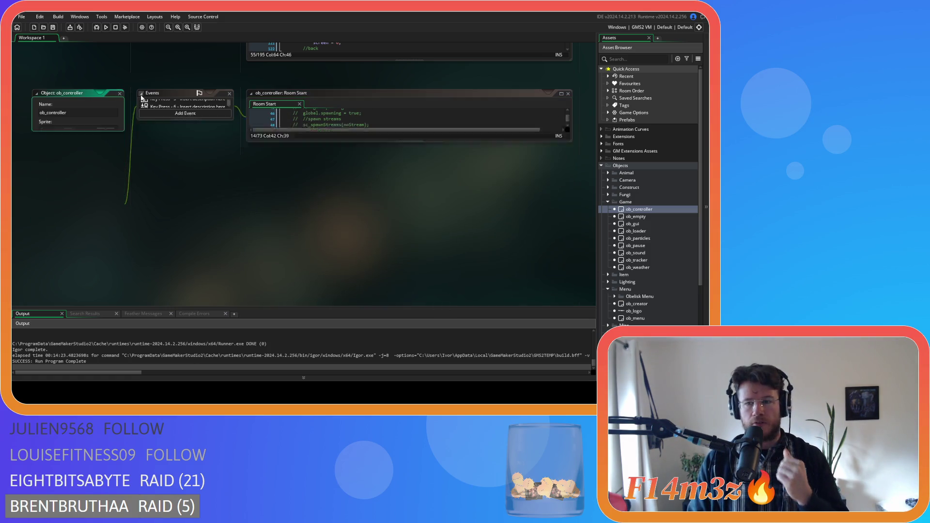
- Review ob_gui's Draw GUI code and close its editor
double_click(656, 223)
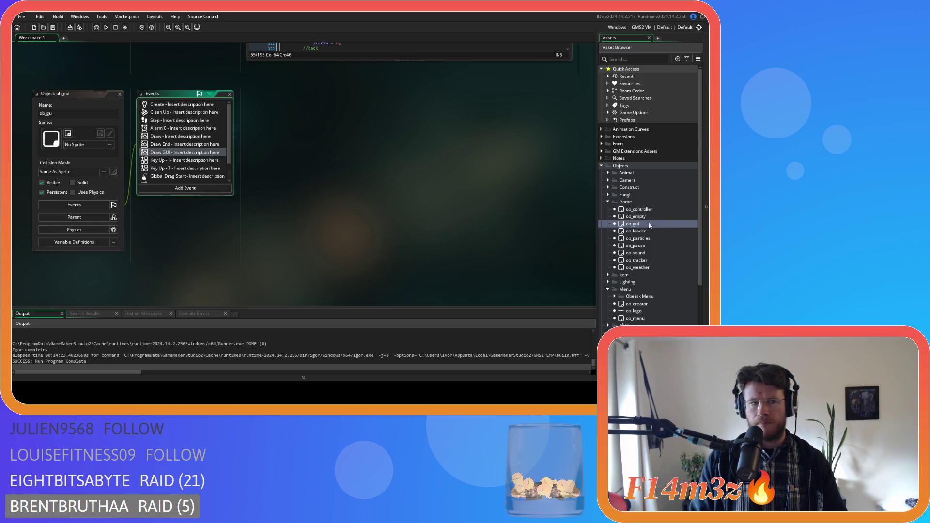
scroll(214, 150, up, 2)
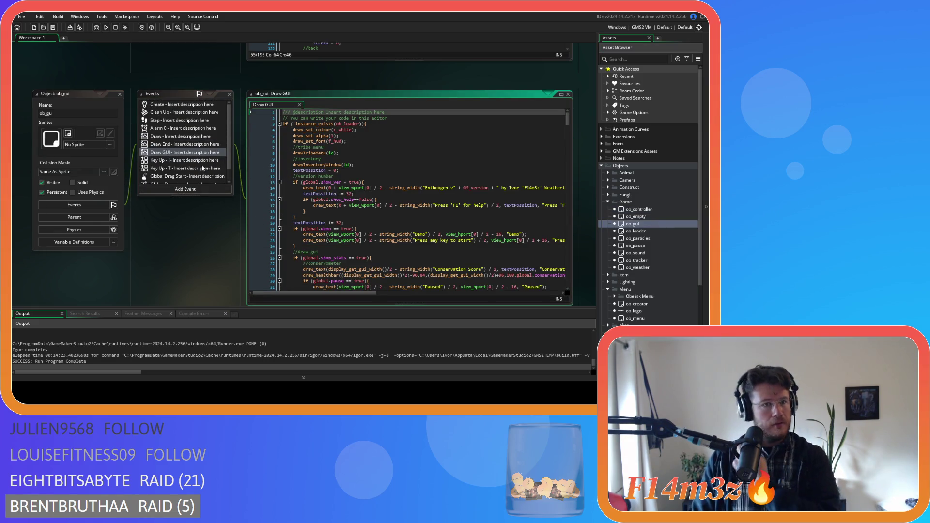
click(120, 94)
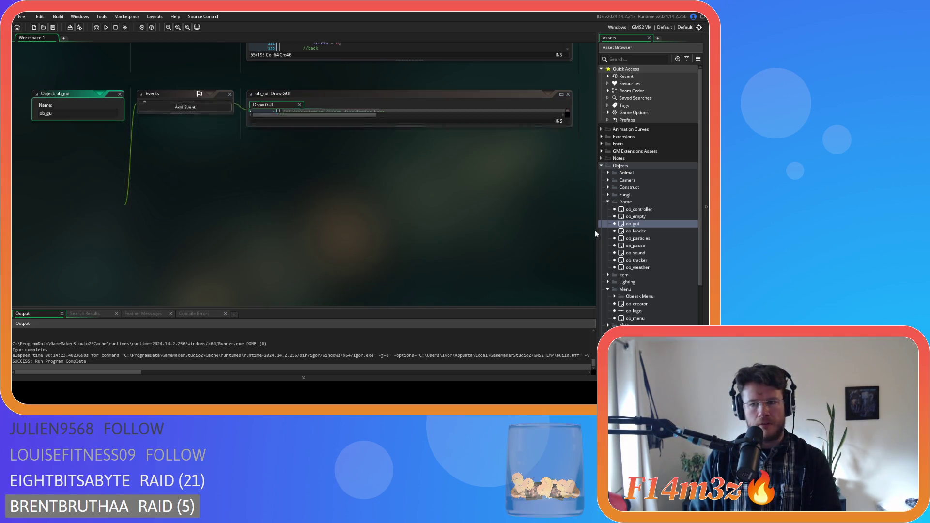
- Open ob_loader and read through its Draw GUI event code
double_click(653, 231)
click(177, 120)
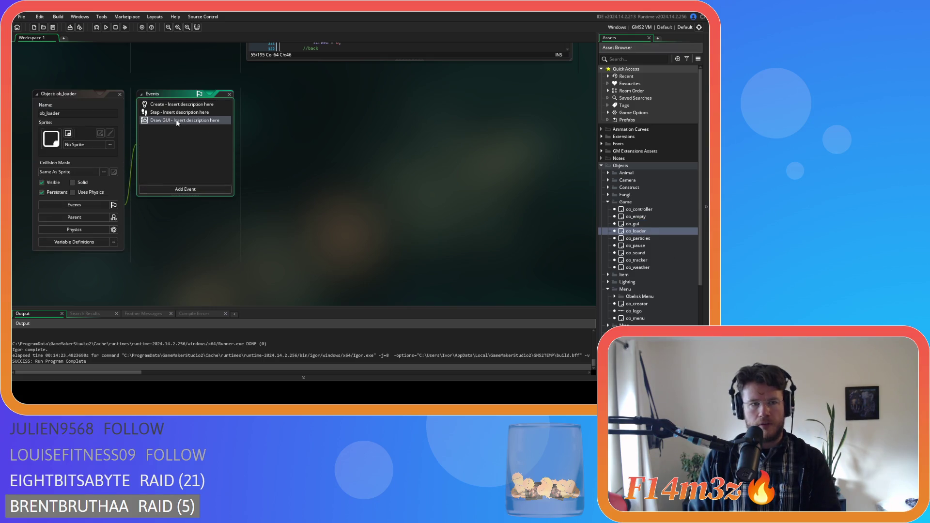
mouse_move(567, 146)
mouse_down()
mouse_move(575, 257)
mouse_move(554, 141)
mouse_up()
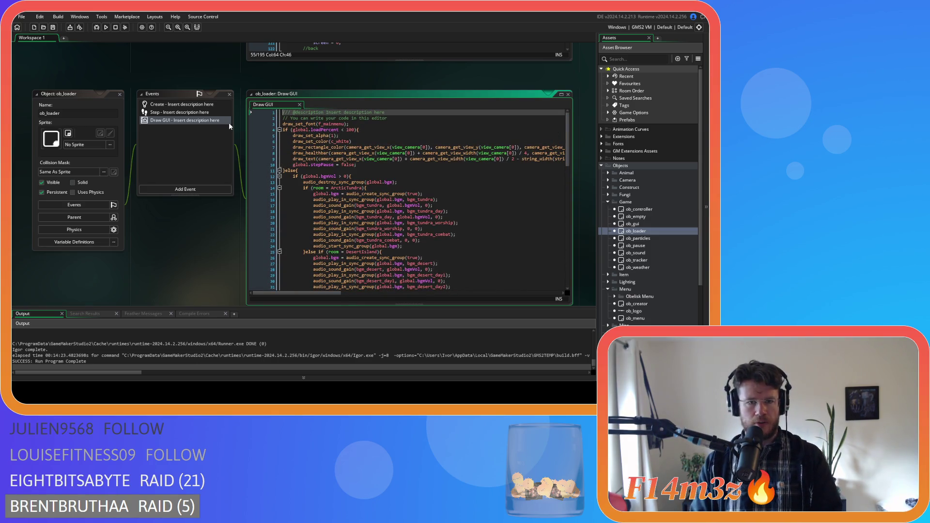
- Read ob_loader's Step code with its staged world-loading messages, then close the editor
click(184, 112)
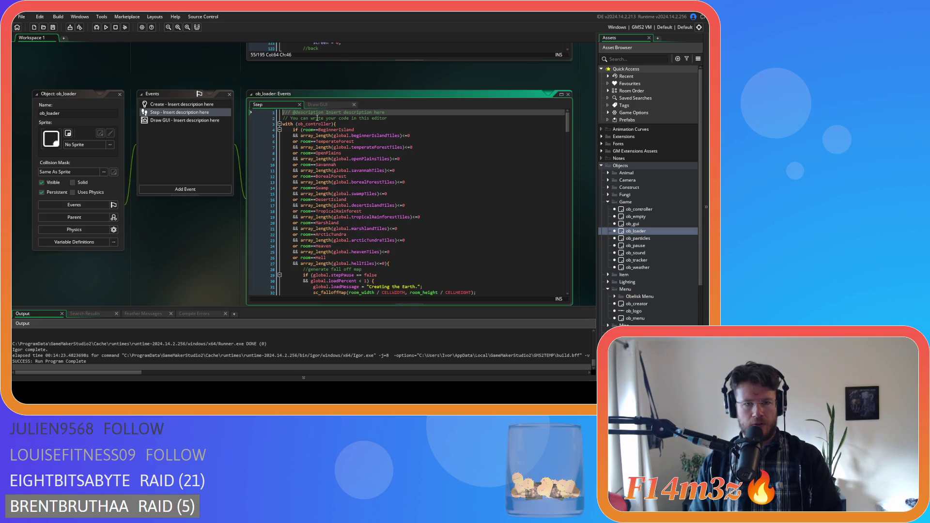
mouse_move(574, 180)
mouse_down()
mouse_move(573, 286)
mouse_move(572, 264)
mouse_up()
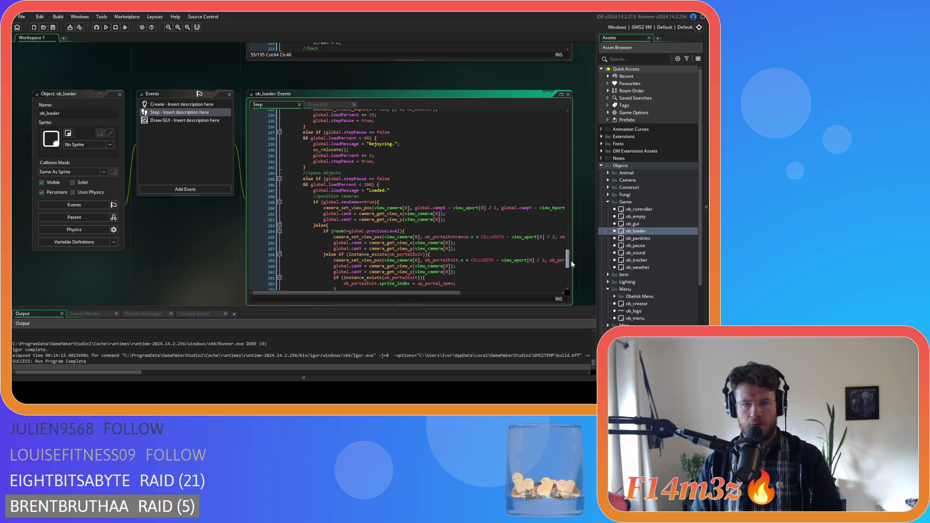
mouse_move(572, 264)
mouse_down()
mouse_move(570, 253)
mouse_move(567, 277)
mouse_move(563, 255)
mouse_move(558, 265)
mouse_up()
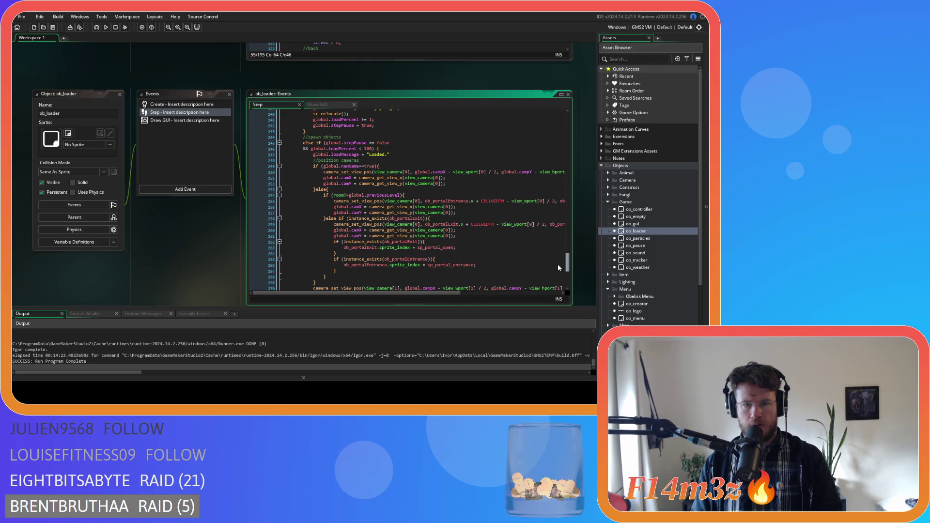
scroll(558, 267, up, 1)
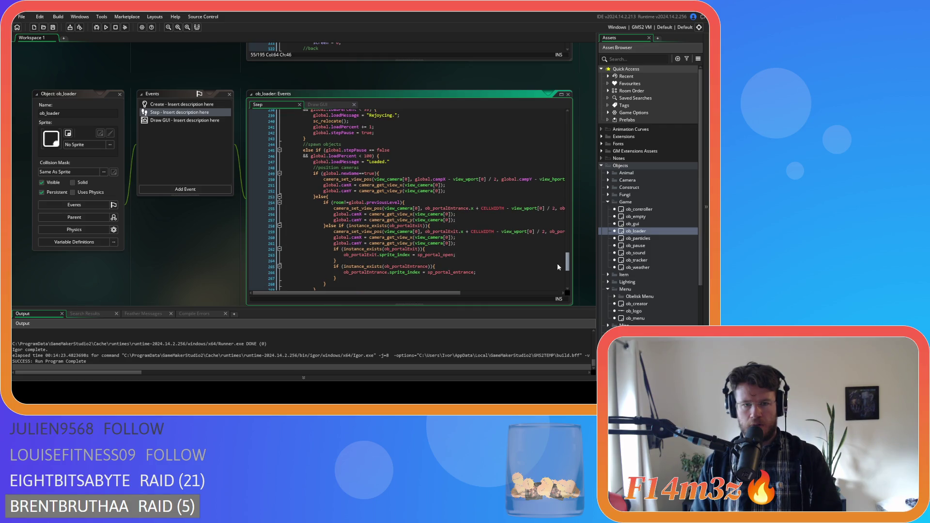
scroll(559, 267, down, 1)
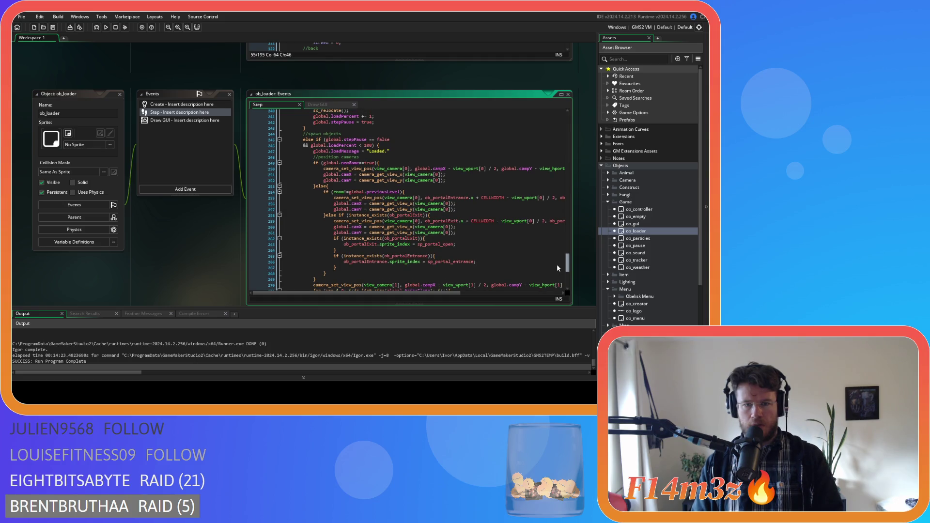
scroll(557, 265, up, 6)
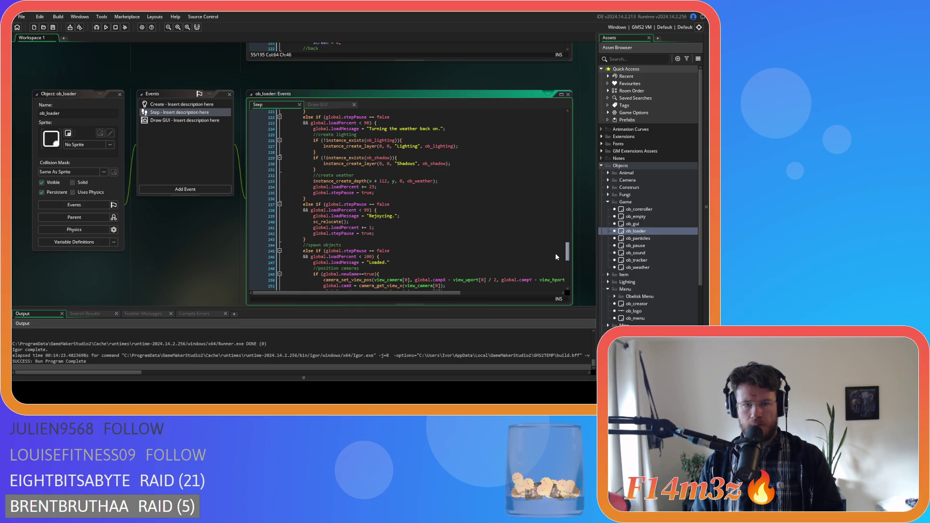
scroll(555, 253, up, 5)
scroll(554, 245, up, 5)
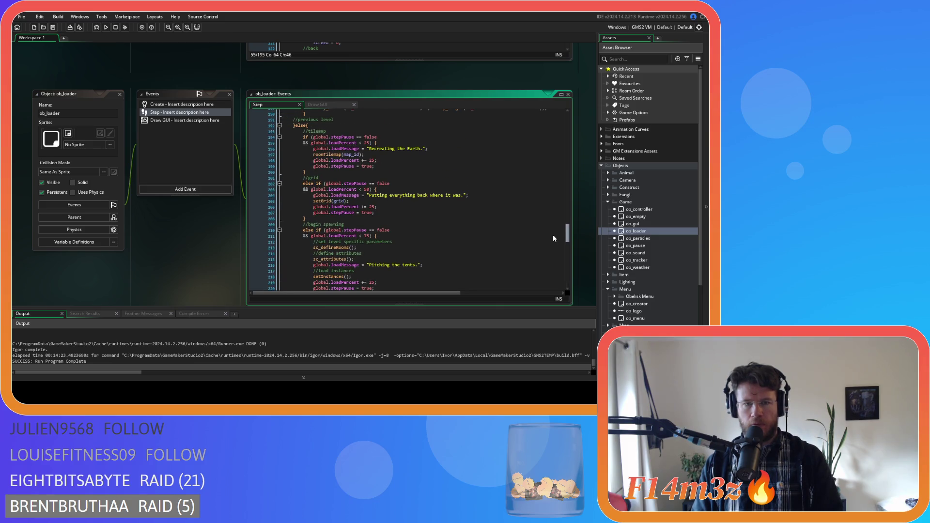
scroll(553, 236, up, 10)
scroll(553, 218, up, 5)
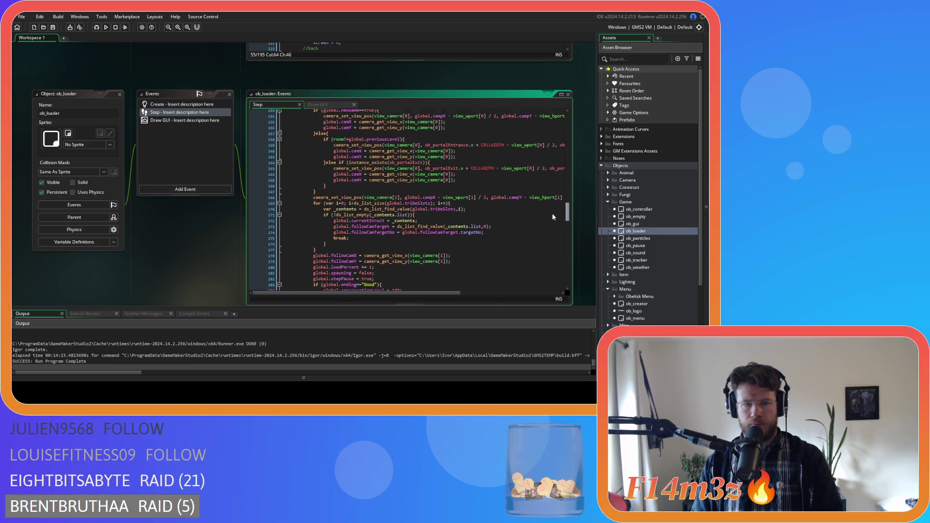
scroll(554, 207, up, 4)
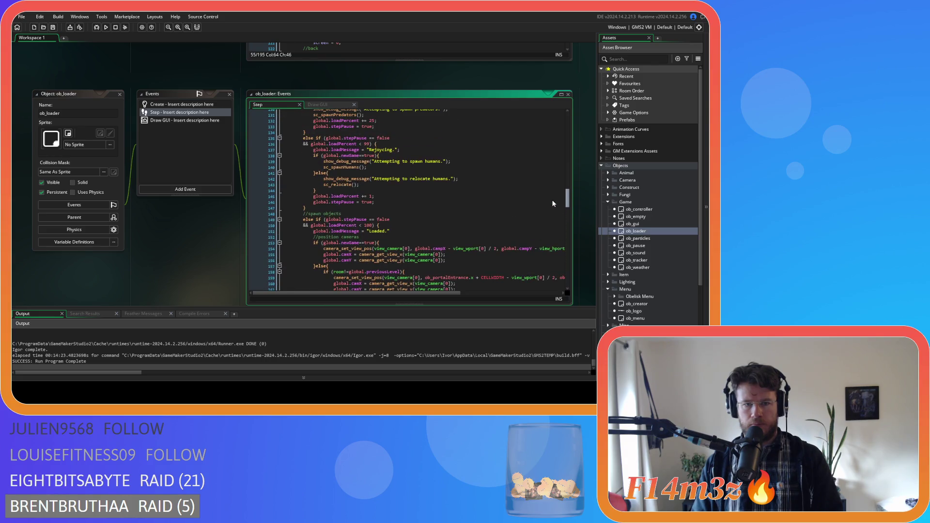
scroll(551, 191, up, 20)
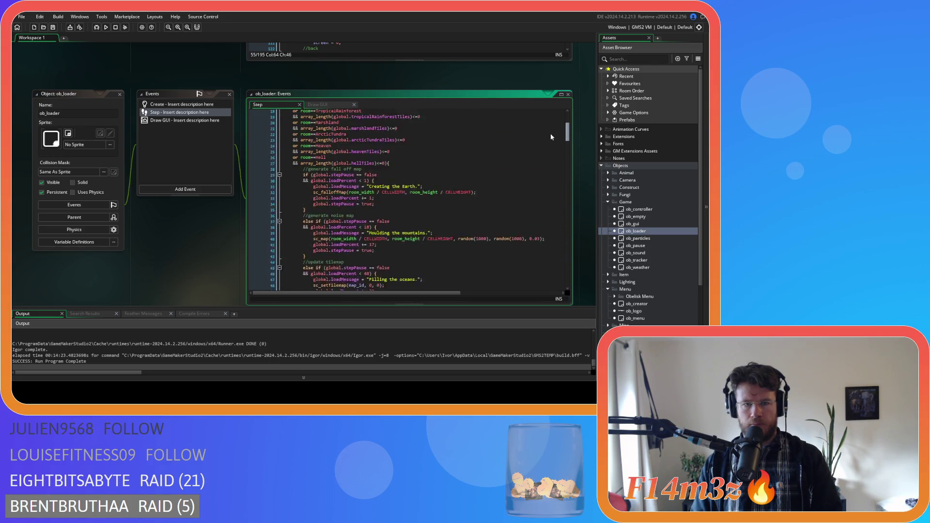
click(119, 94)
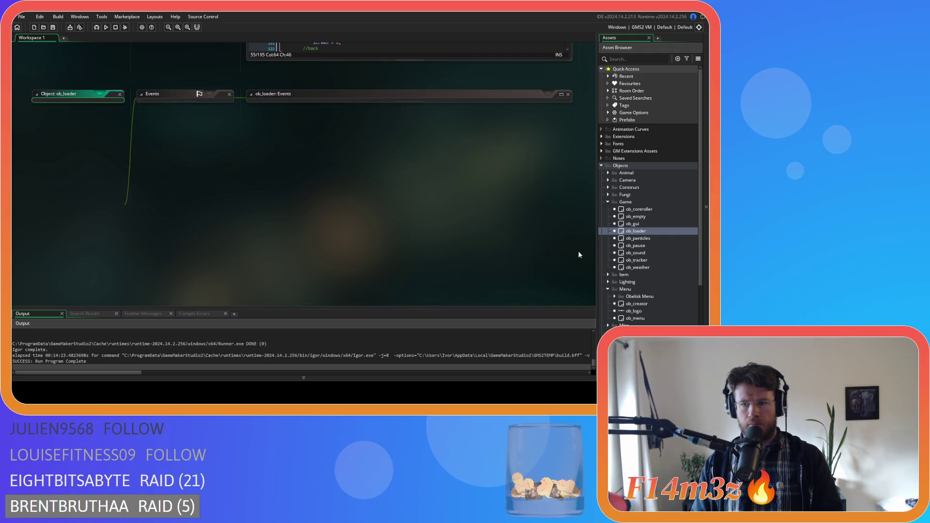
- Glance over the ob_particles and ob_pause object editors
double_click(654, 239)
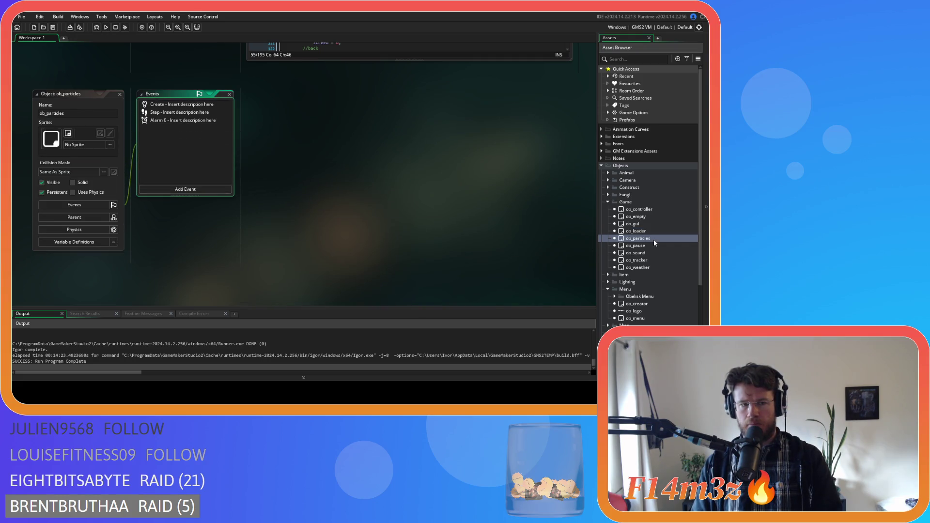
click(120, 94)
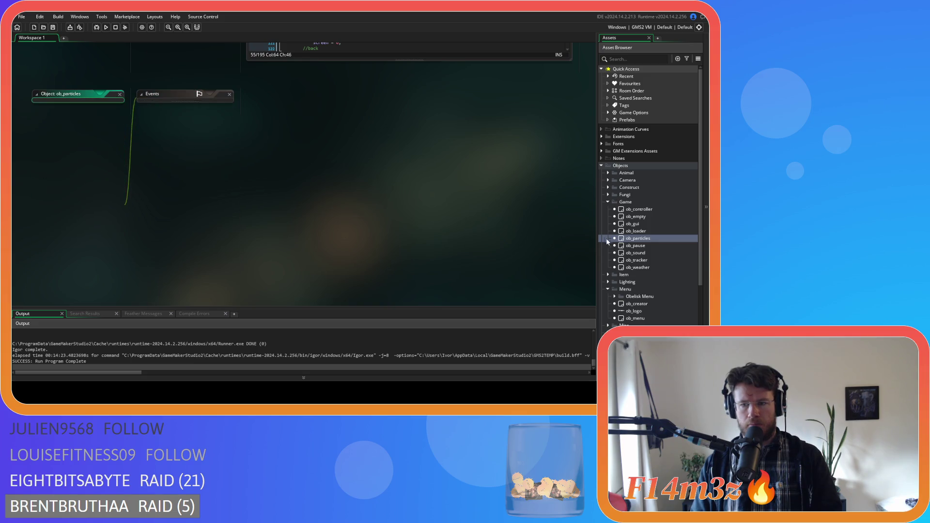
click(648, 247)
double_click(647, 249)
click(118, 95)
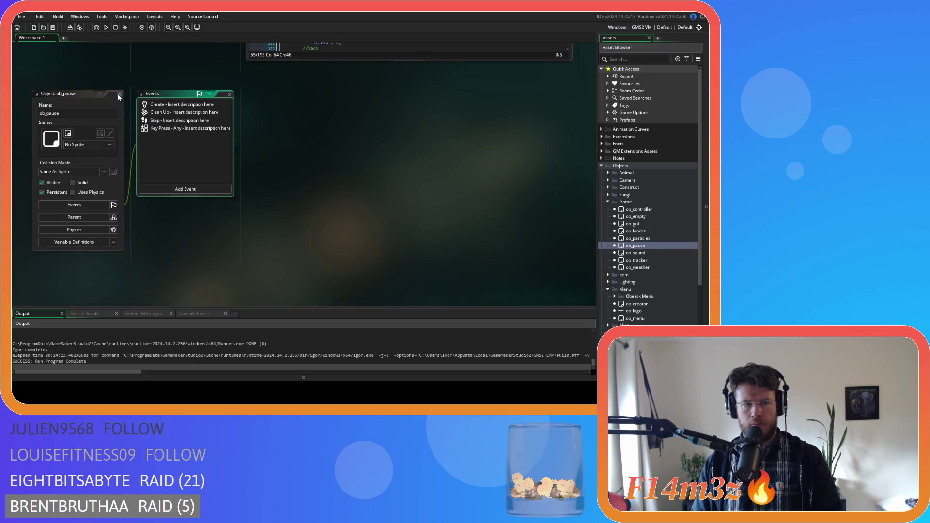
- Review ob_sound's Room Start and Room End audio-group code, then open ob_tracker
double_click(652, 252)
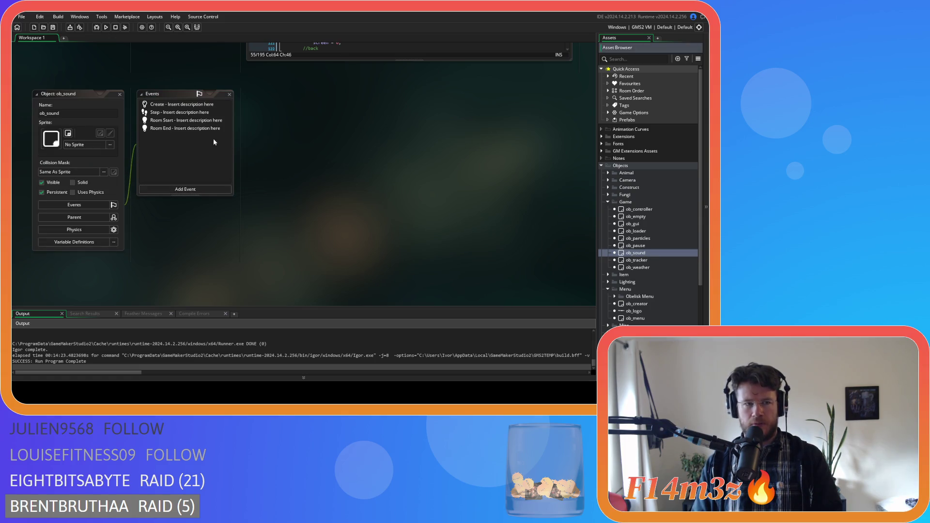
click(119, 95)
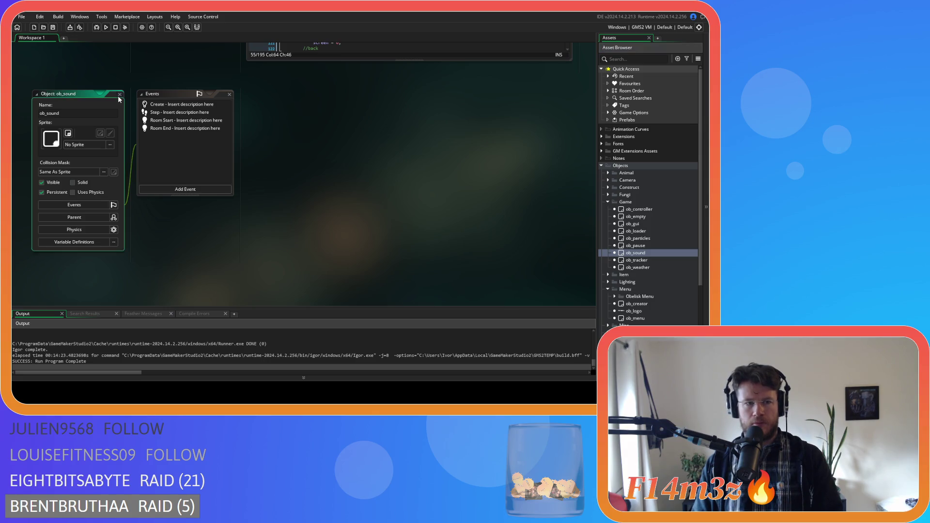
double_click(647, 253)
double_click(161, 122)
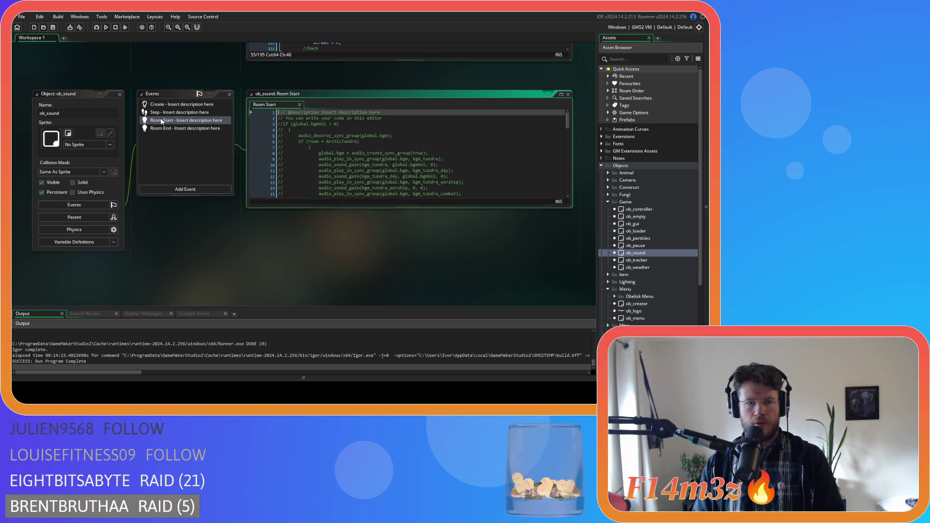
double_click(185, 128)
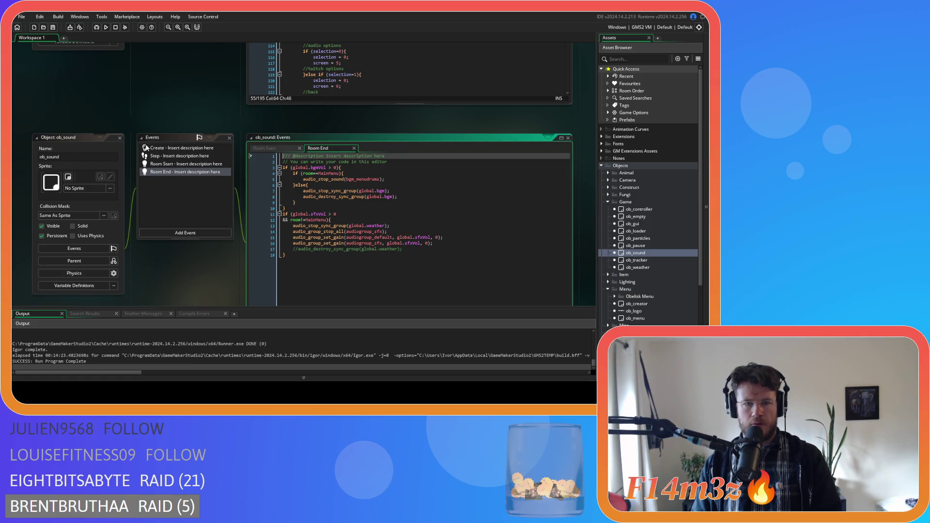
click(116, 141)
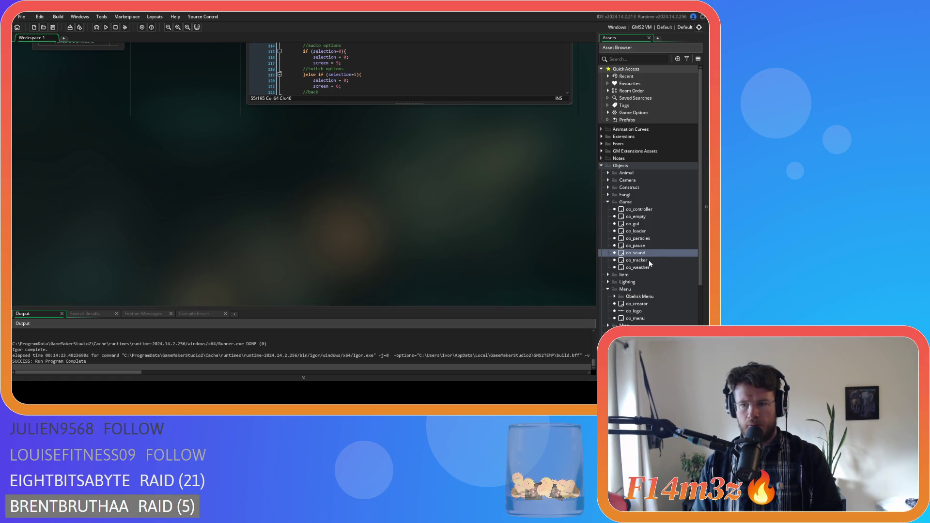
double_click(639, 260)
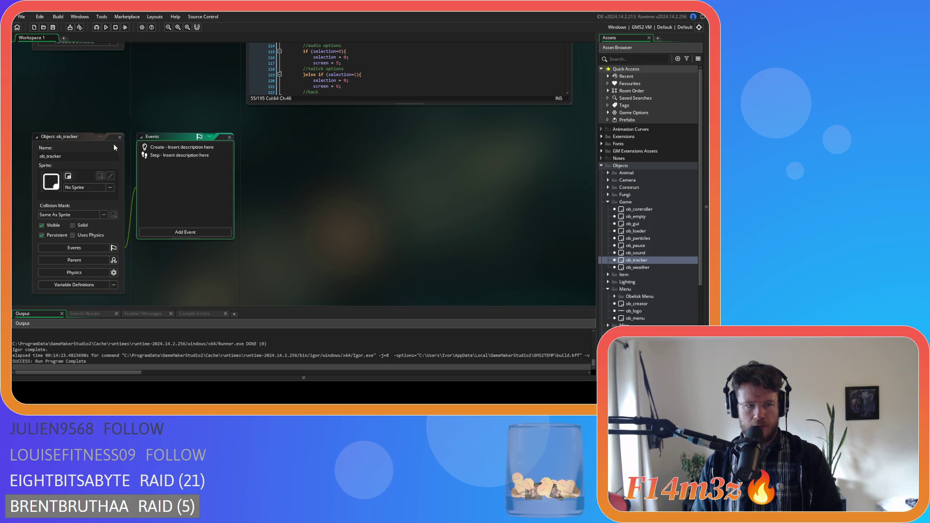
- Look over ob_tracker's Create and Step event code, then close its editor
double_click(151, 147)
scroll(480, 231, down, 20)
double_click(165, 156)
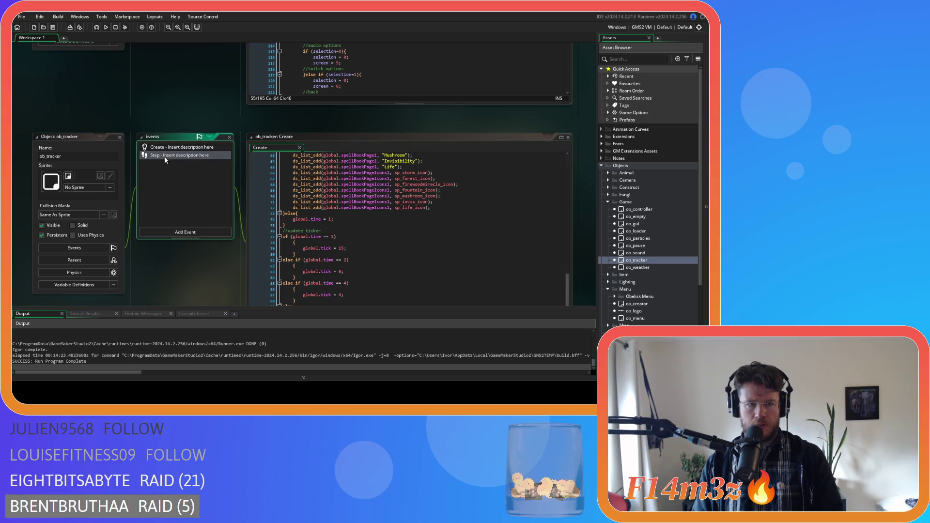
click(120, 138)
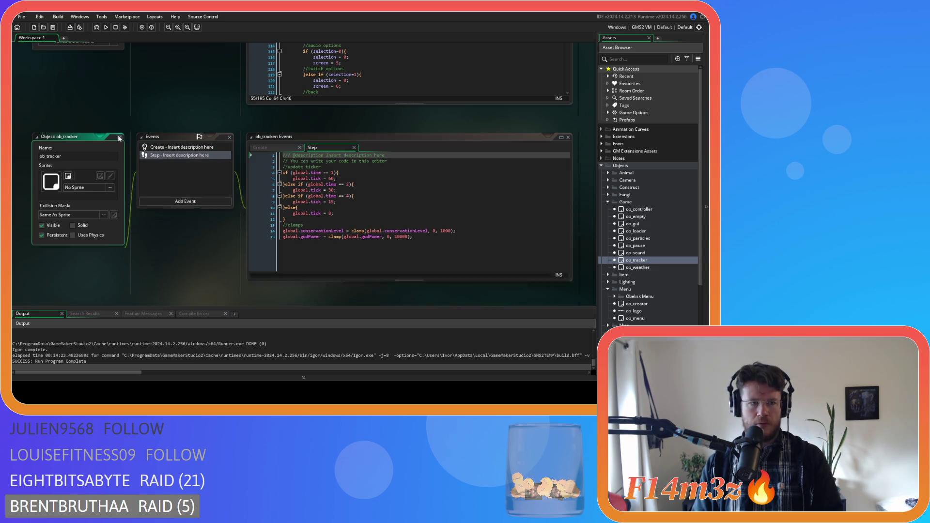
- Glance at ob_weather's event list, close it, and expand the Scripts folder
double_click(638, 267)
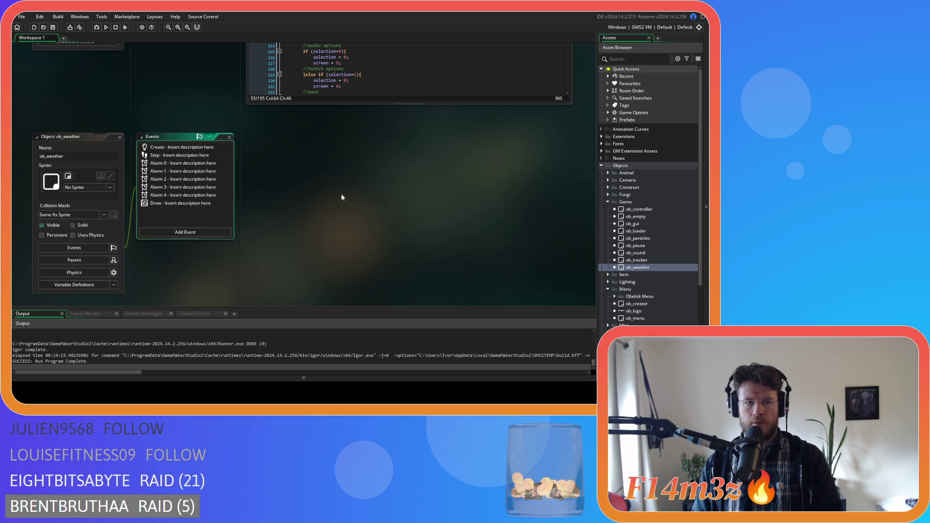
click(120, 137)
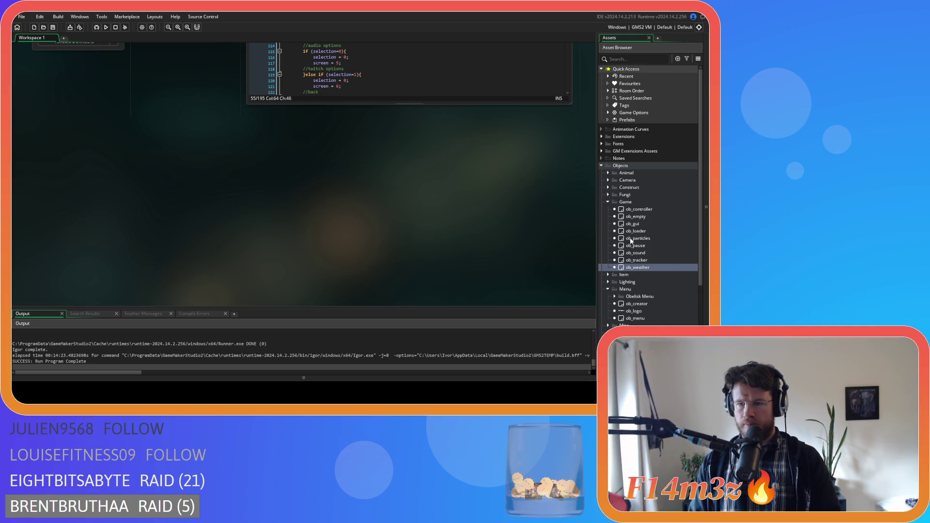
scroll(618, 217, down, 3)
click(601, 303)
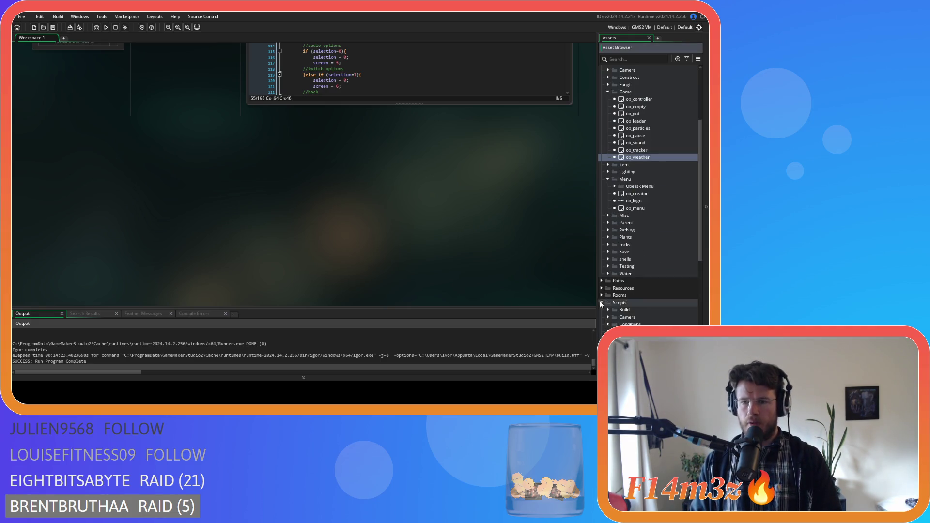
- Expand Scripts > Game, look through sc_gameOver's effect-clearing block, and open sc_endGame
scroll(628, 297, down, 2)
click(608, 310)
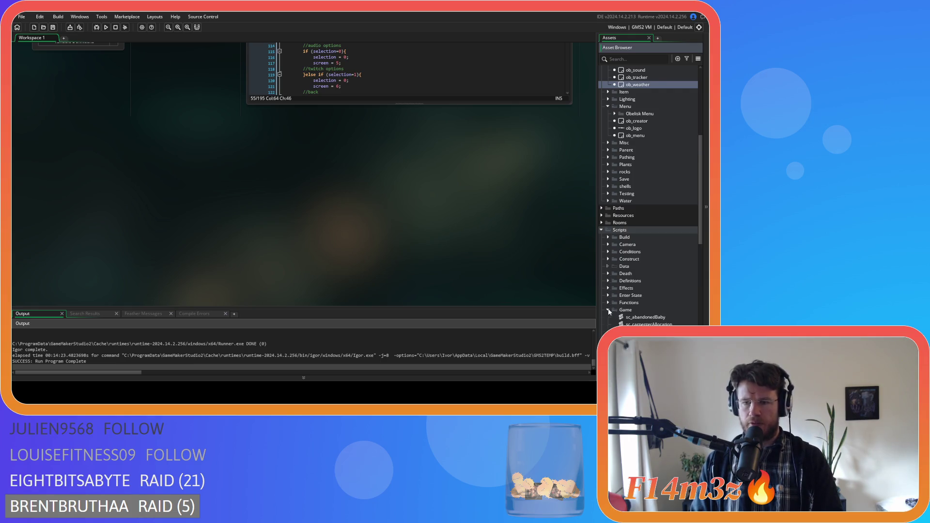
scroll(659, 286, down, 3)
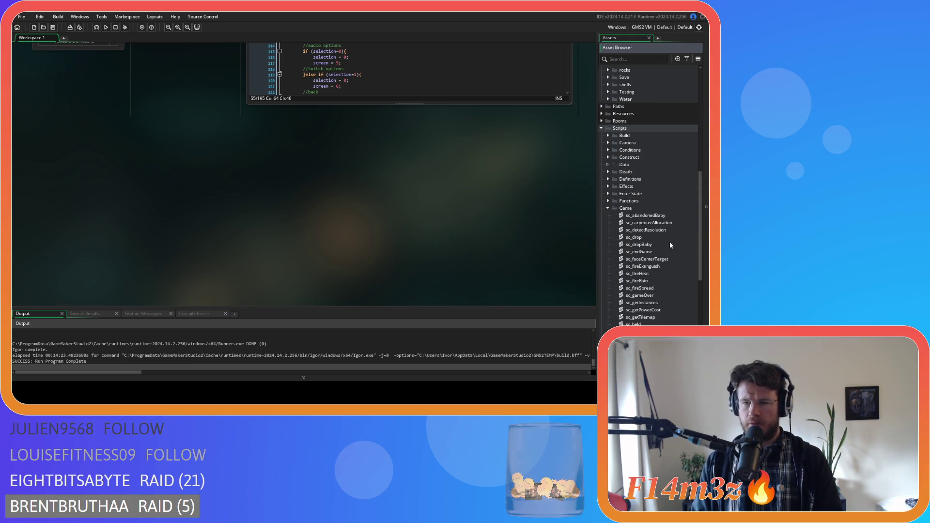
double_click(653, 297)
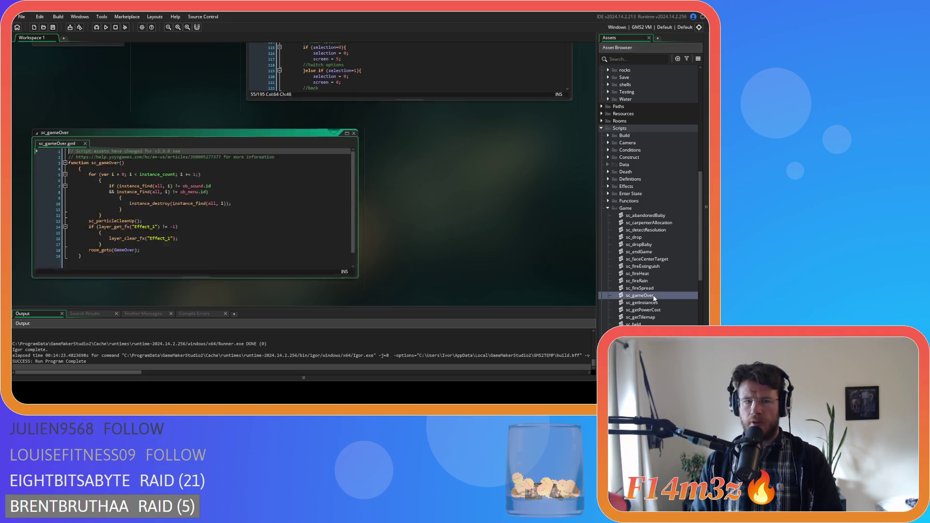
click(216, 180)
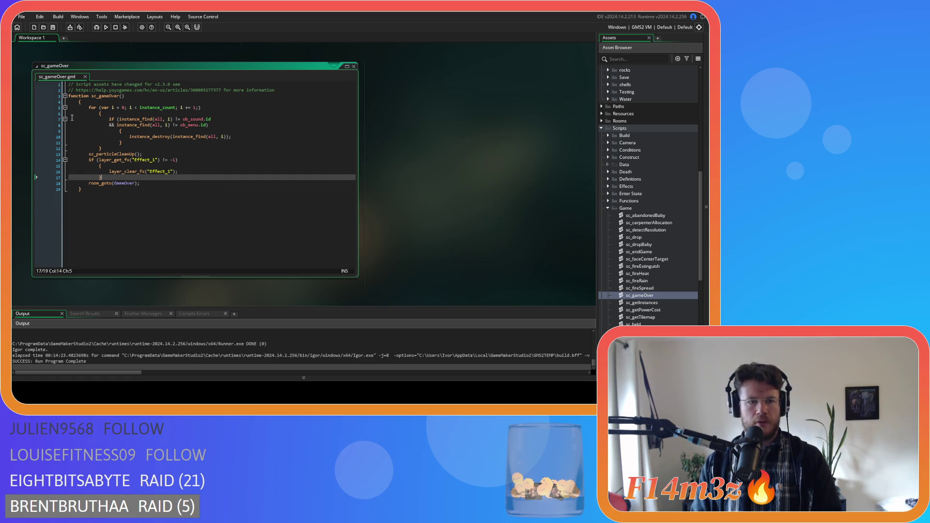
double_click(654, 252)
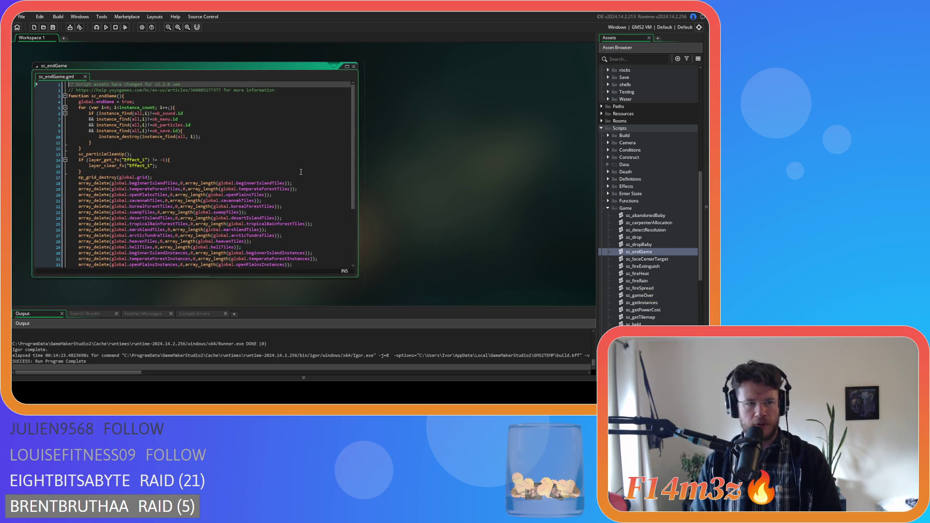
- Fix the indentation of instance_destroy below sc_endGame's ob_save exclusion line
click(223, 131)
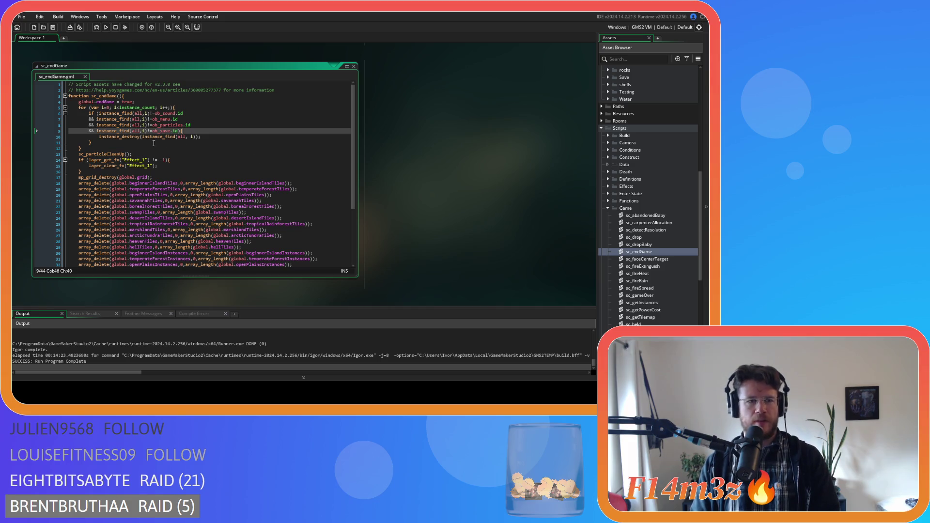
click(223, 146)
click(225, 144)
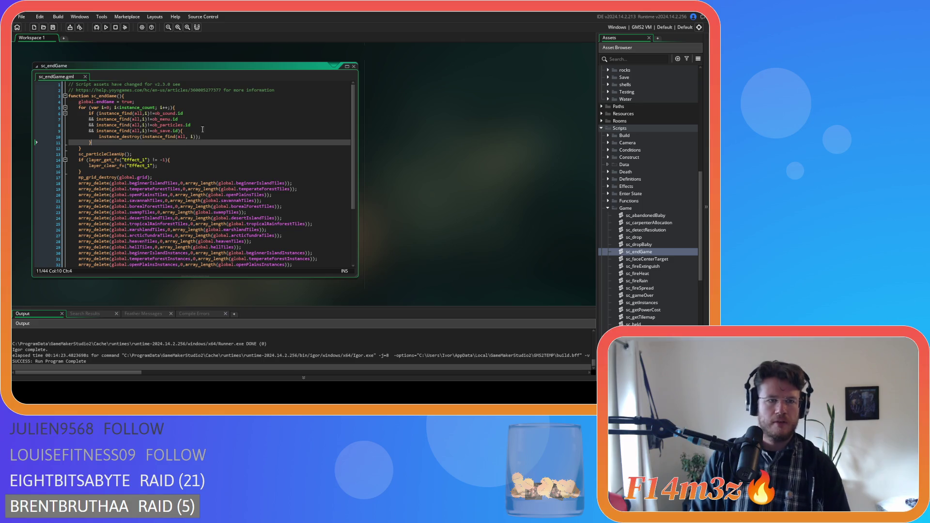
scroll(631, 201, up, 10)
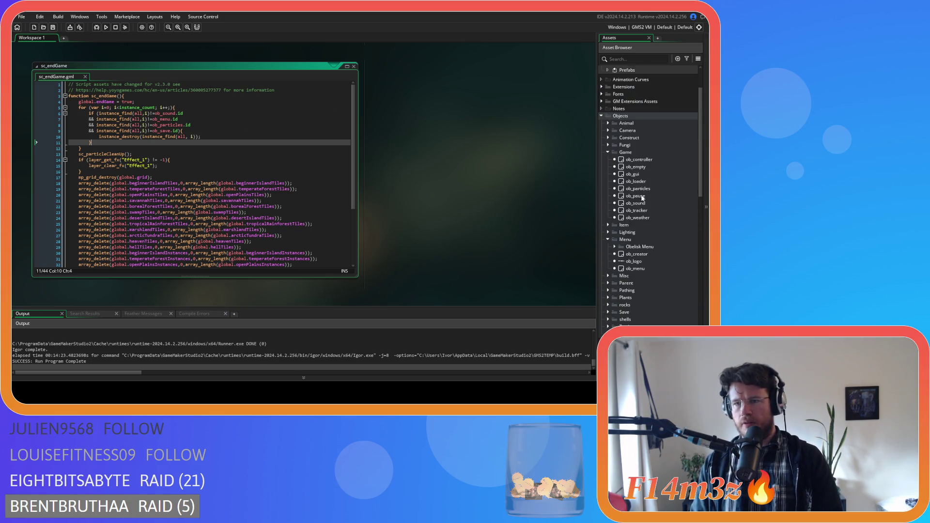
double_click(645, 175)
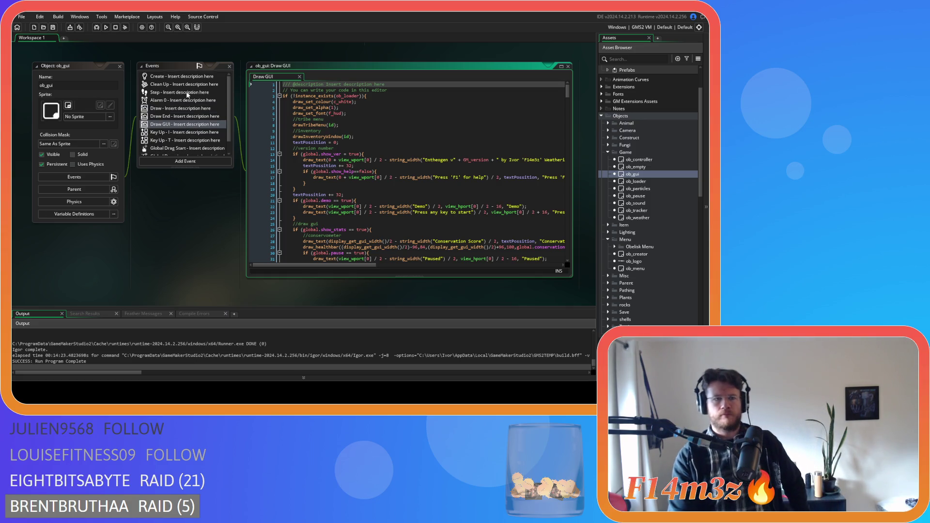
- Read ob_gui's Step cursor-sprite code and Draw GUI code, then bring up its Create event
double_click(185, 92)
drag(566, 95, 576, 267)
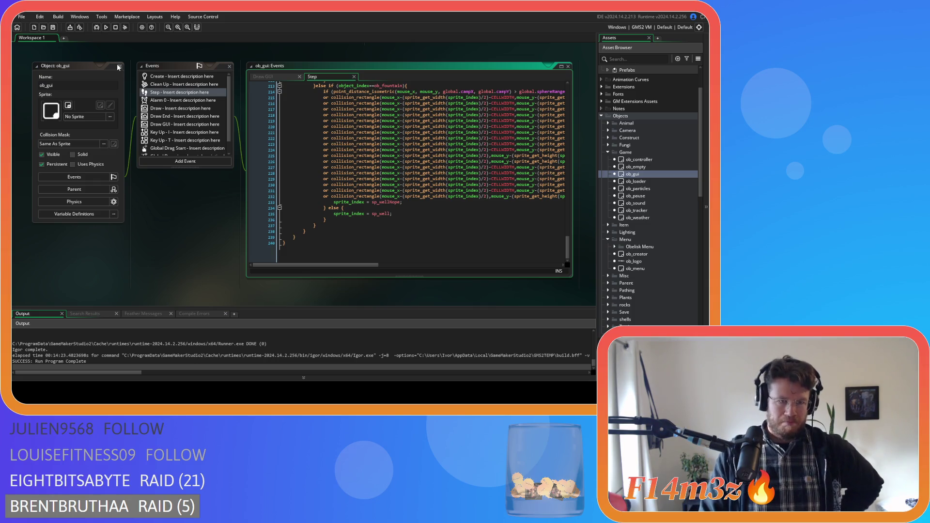
click(195, 125)
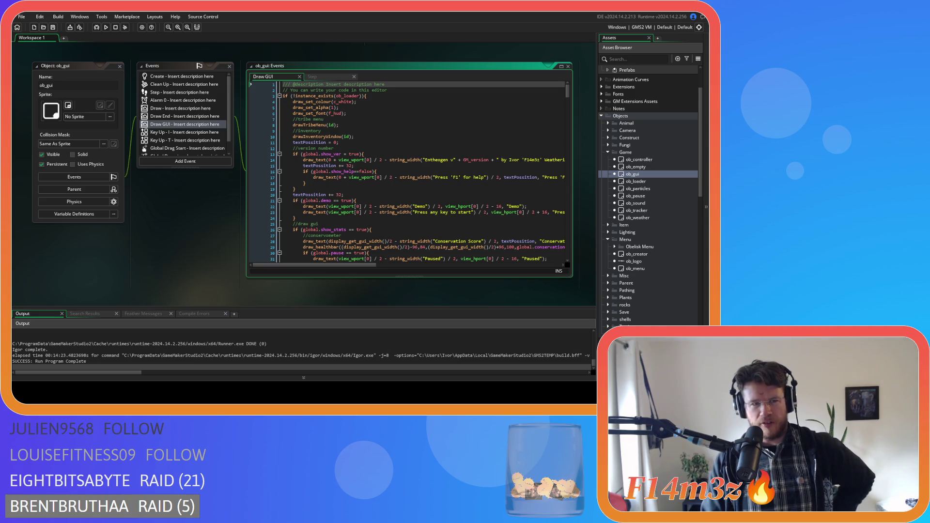
click(172, 77)
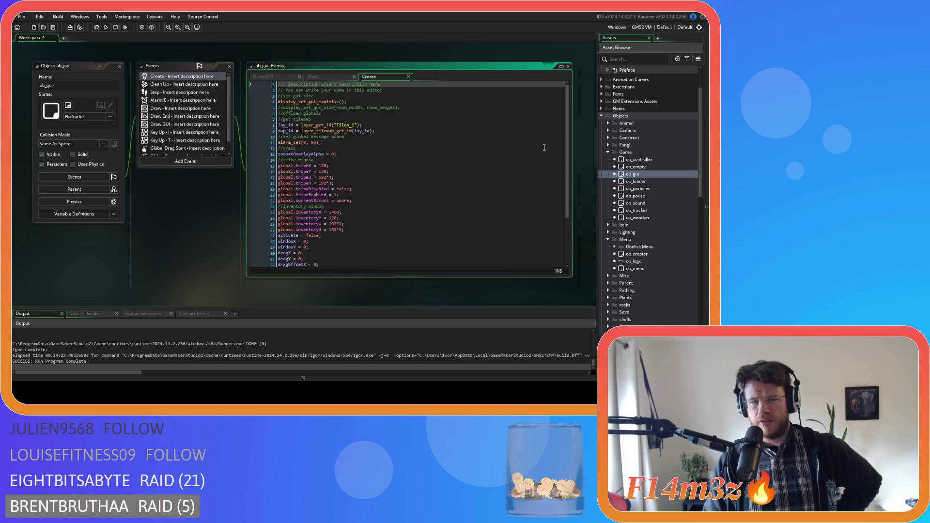
mouse_move(568, 132)
mouse_down()
mouse_move(571, 227)
mouse_move(576, 121)
mouse_up()
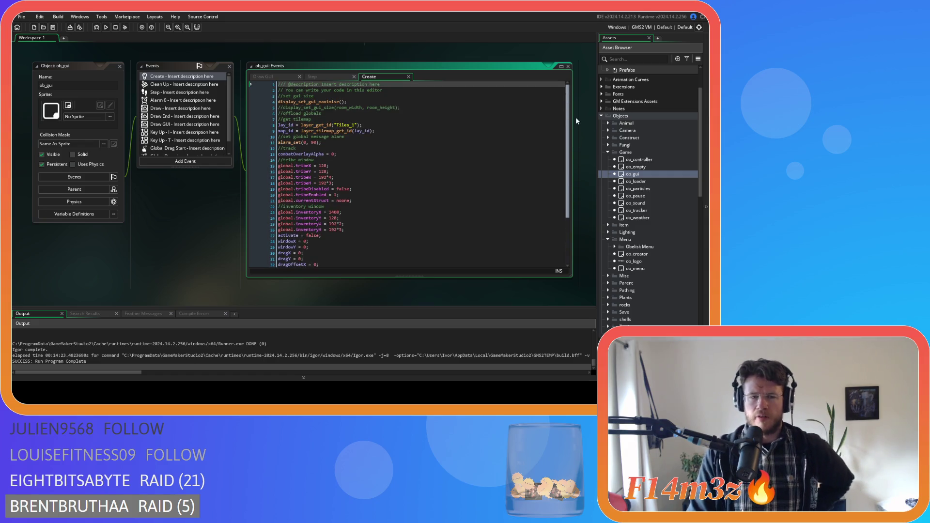
scroll(562, 125, down, 3)
scroll(559, 127, up, 3)
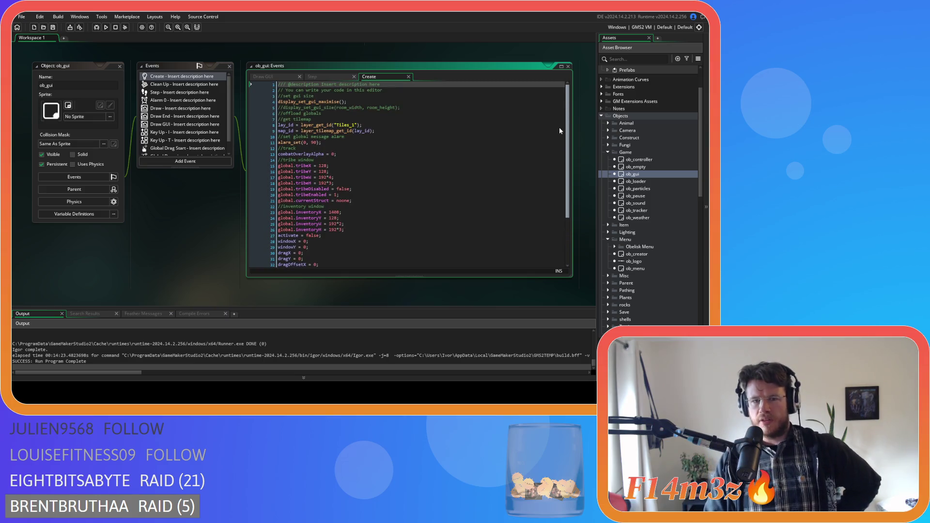
scroll(559, 127, down, 4)
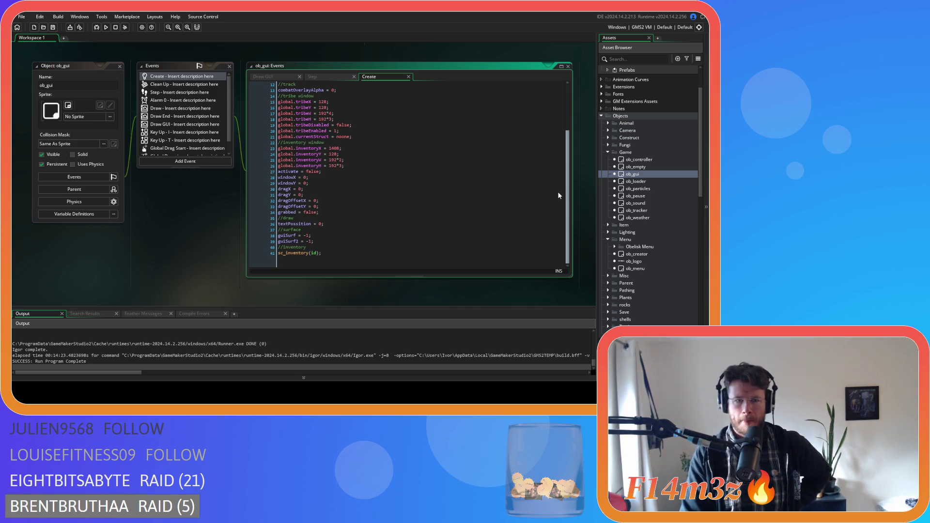
scroll(558, 194, up, 4)
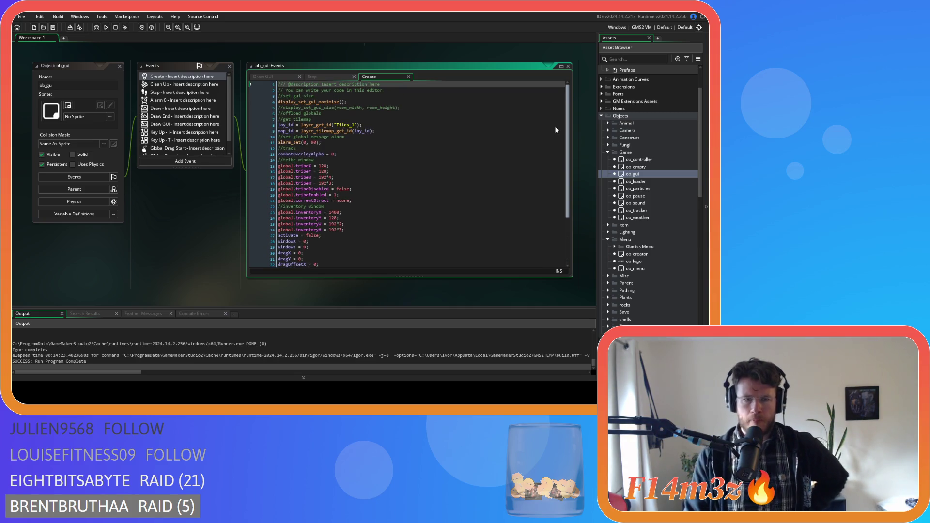
click(410, 182)
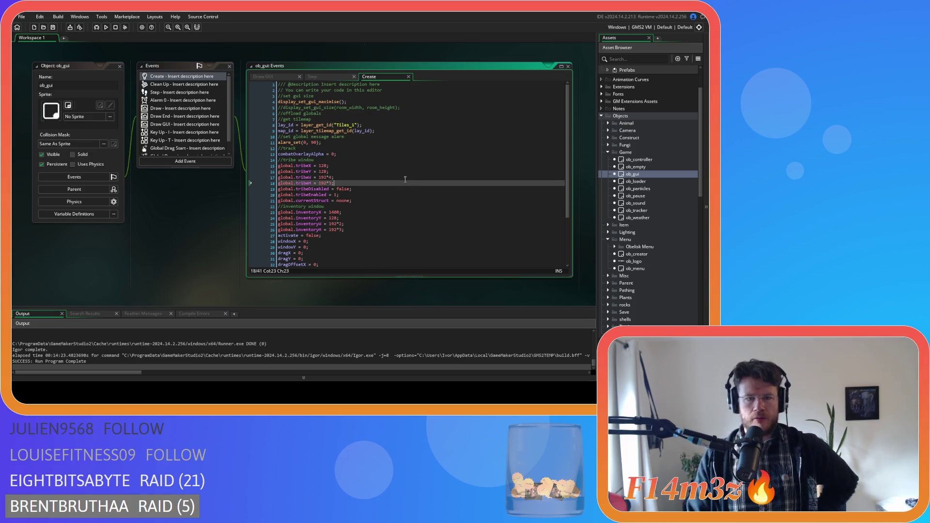
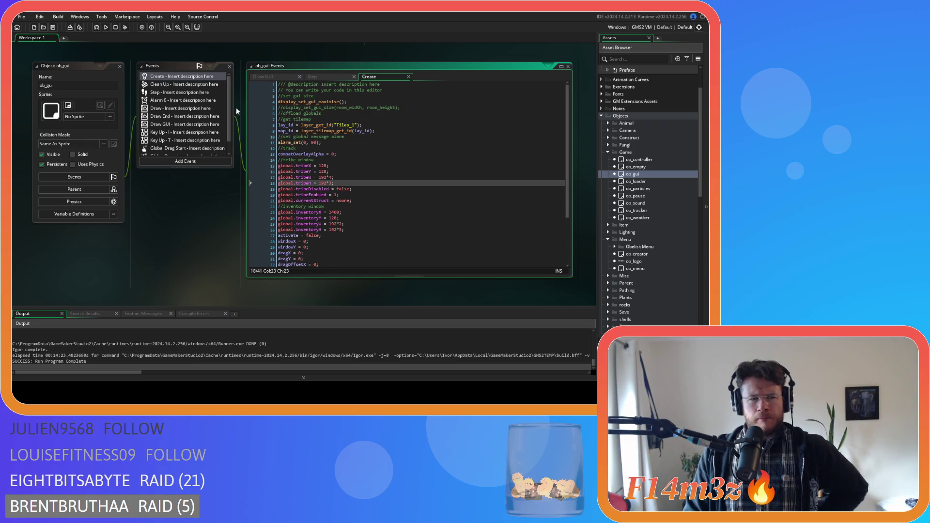
- Review ob_gui's Step event code, then close the ob_gui object editor
click(323, 76)
drag(568, 249, 548, 91)
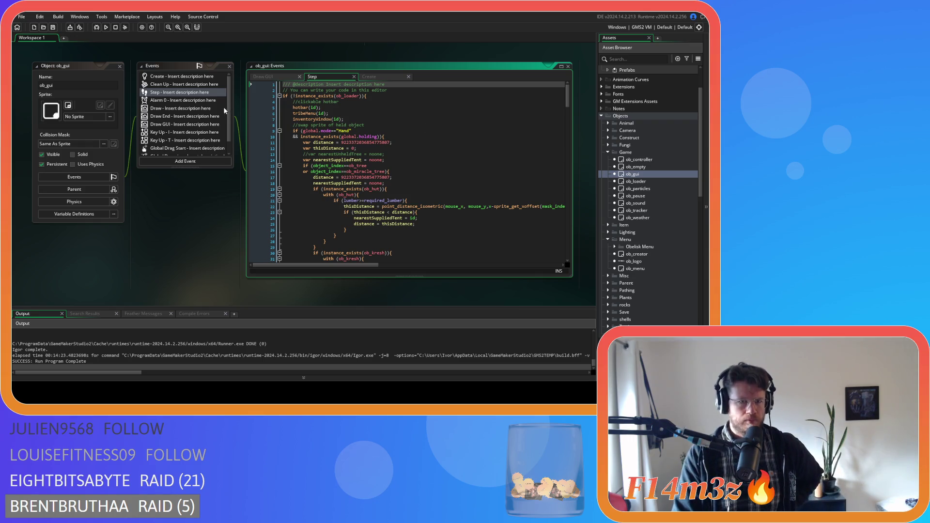
scroll(228, 112, down, 1)
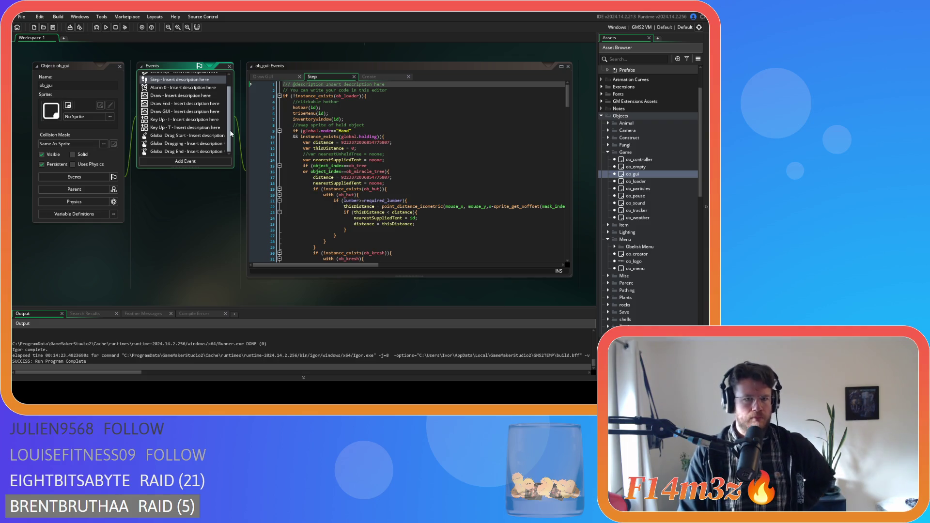
scroll(229, 102, up, 1)
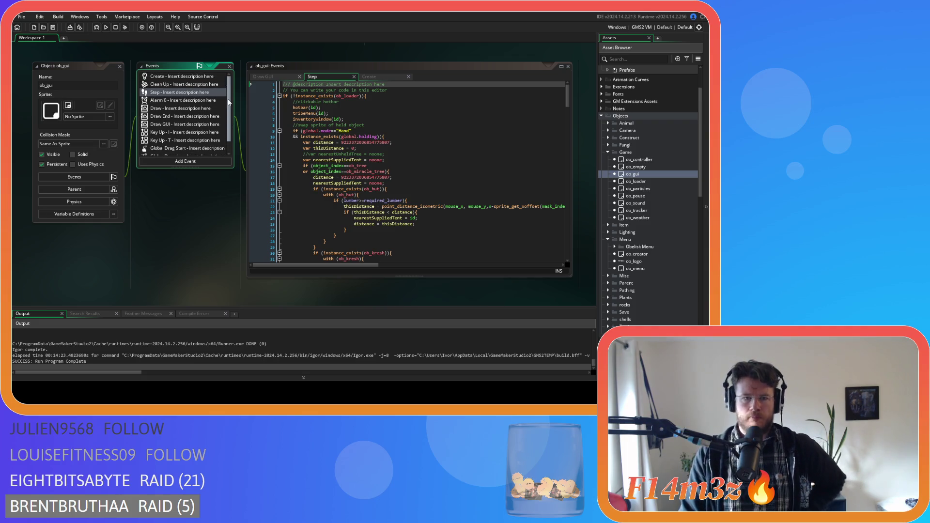
double_click(116, 68)
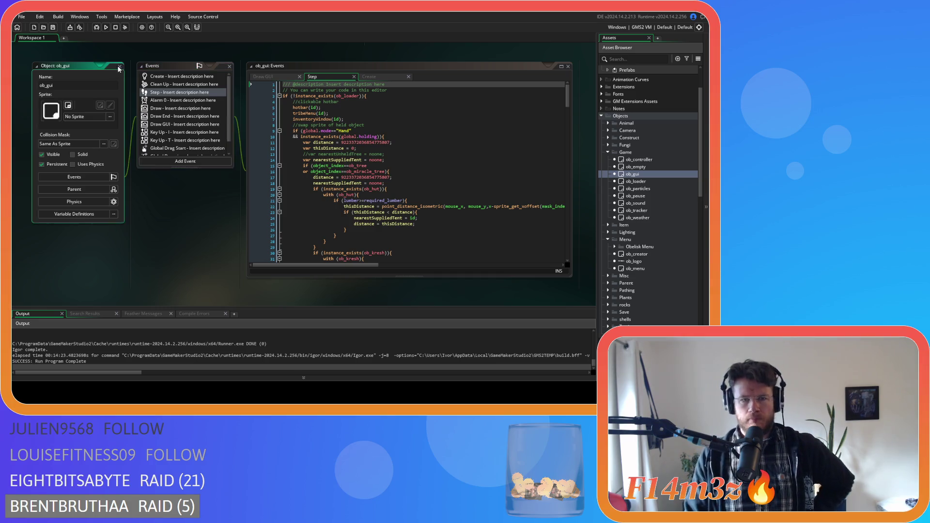
- Briefly open the ob_creator object and close it again
scroll(633, 217, down, 2)
double_click(636, 208)
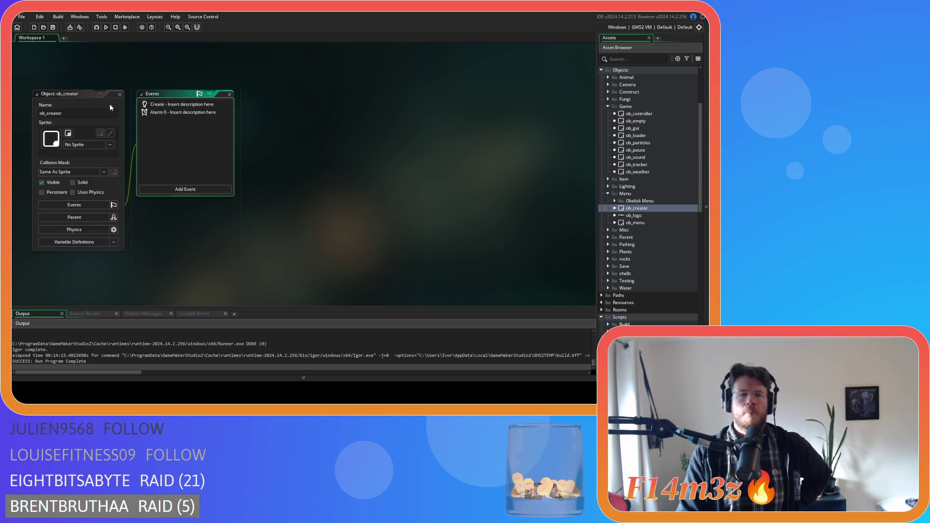
click(120, 94)
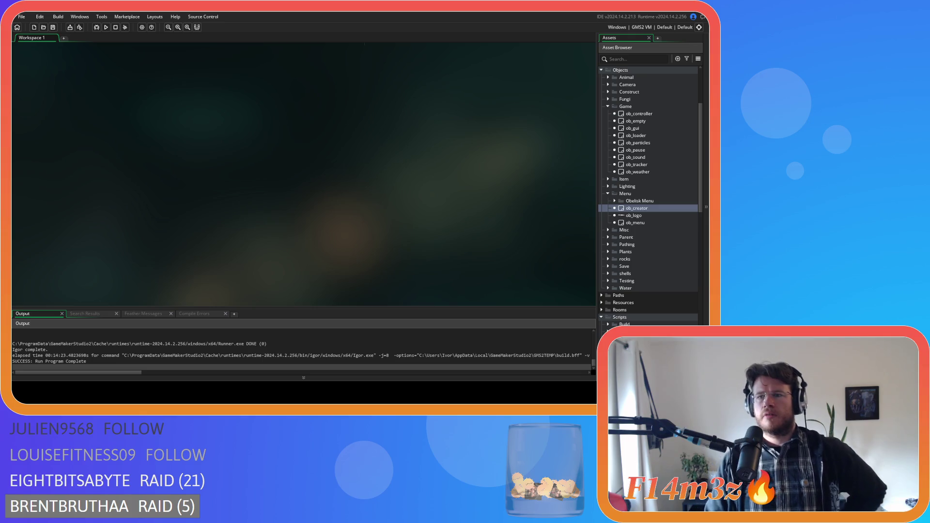
- Collapse the Scripts folder and open ob_loader to show its Step event code
scroll(649, 194, down, 3)
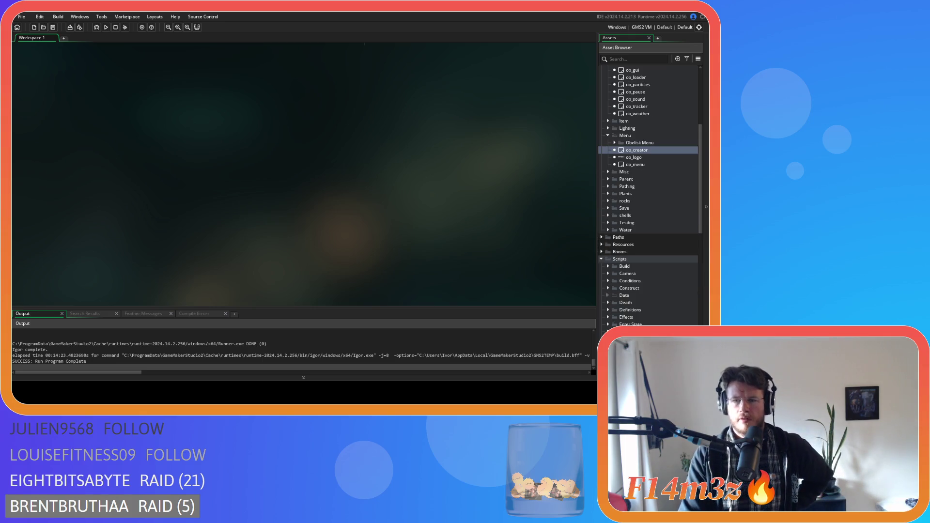
scroll(610, 148, down, 8)
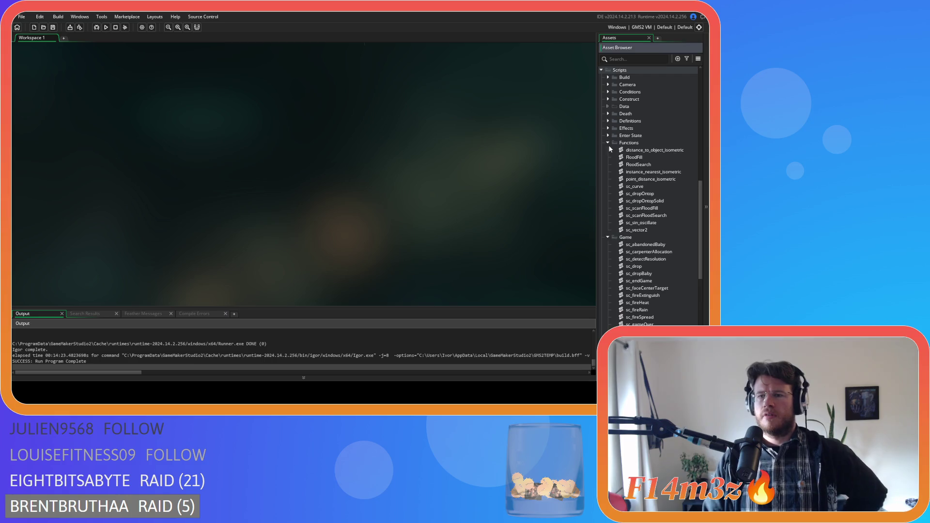
click(601, 70)
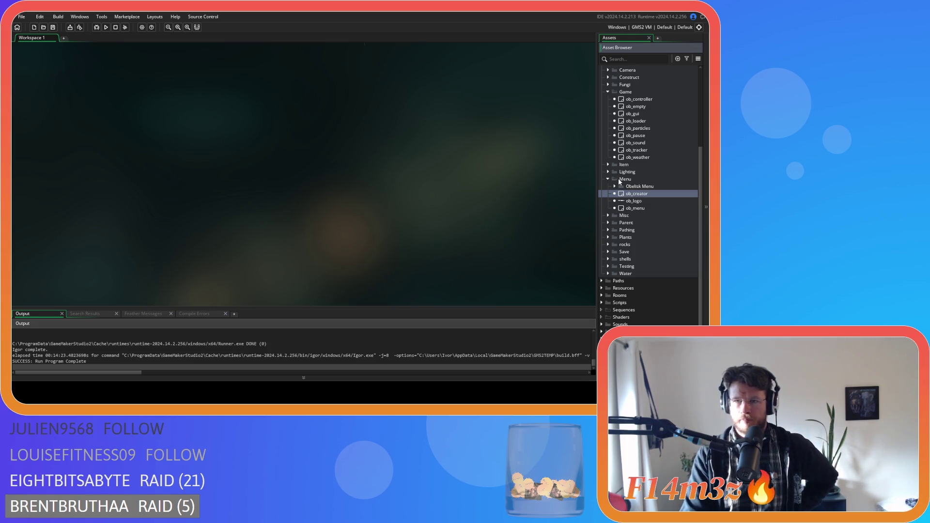
scroll(607, 172, up, 1)
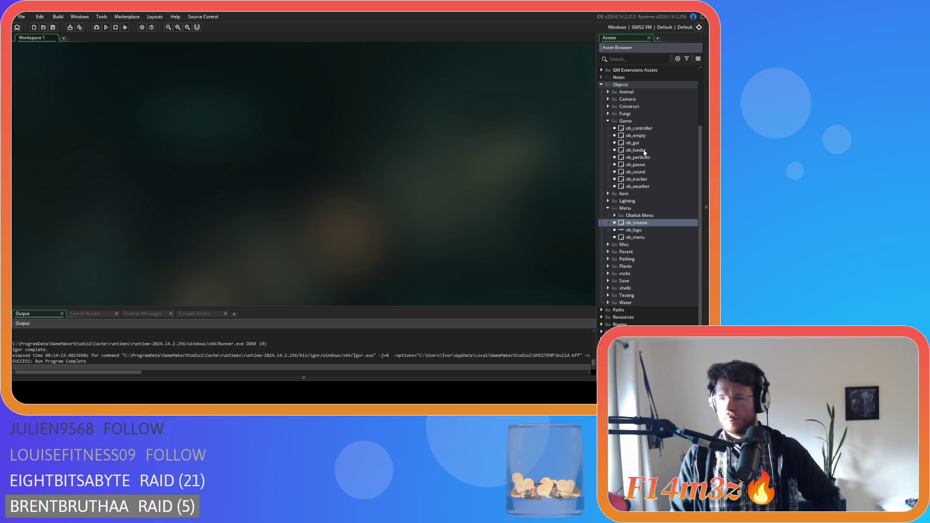
click(634, 237)
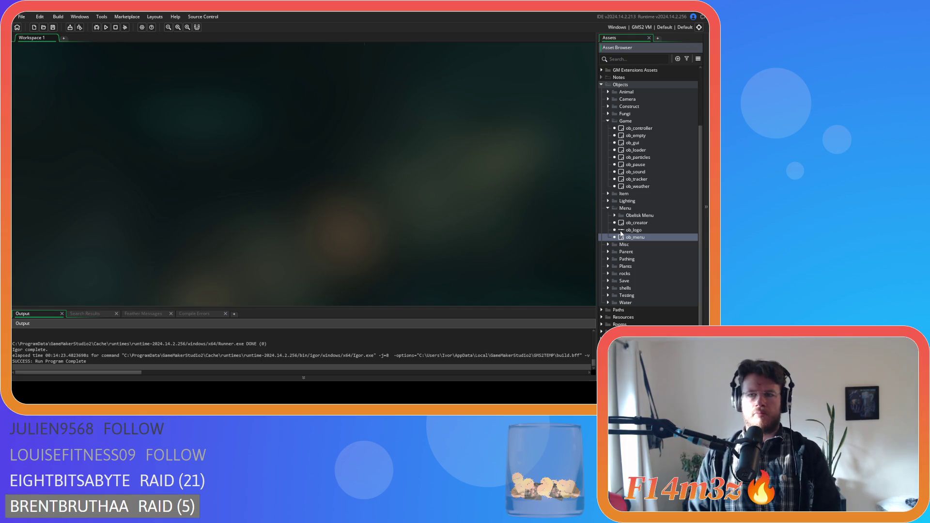
double_click(637, 150)
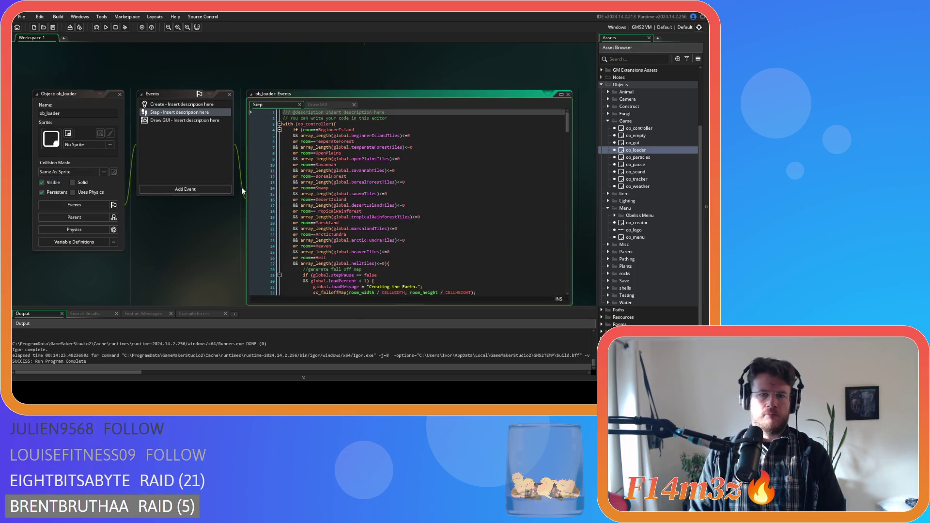
- Check the end of ob_loader's Step code, close it, and open ob_controller
scroll(197, 203, down, 1)
drag(568, 101, 546, 257)
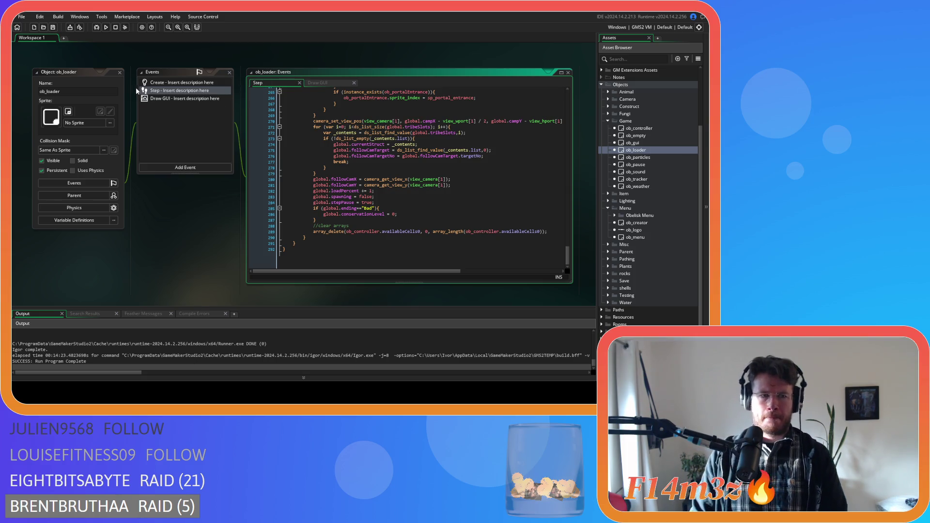
click(118, 73)
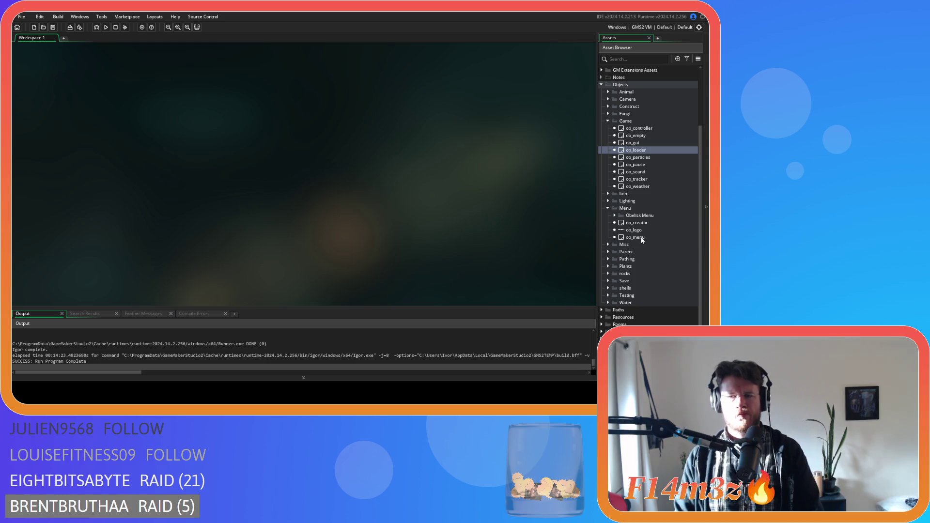
double_click(640, 128)
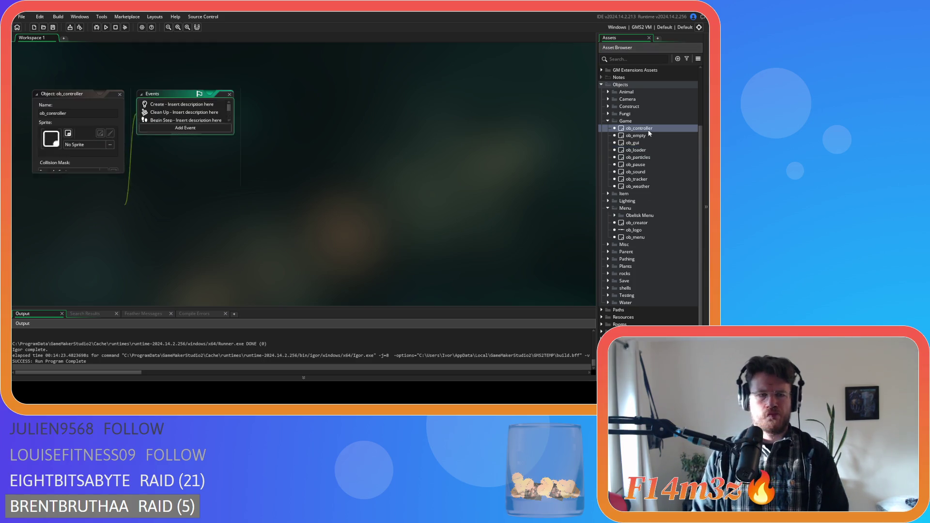
- Scroll to the end of ob_controller's Room Start code, close it, then open ob_gui
scroll(221, 147, down, 3)
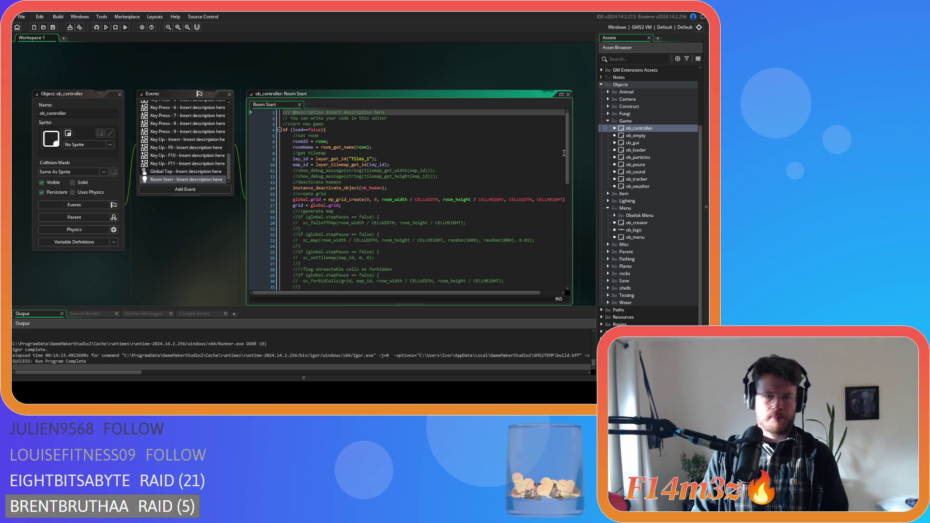
drag(566, 158, 576, 271)
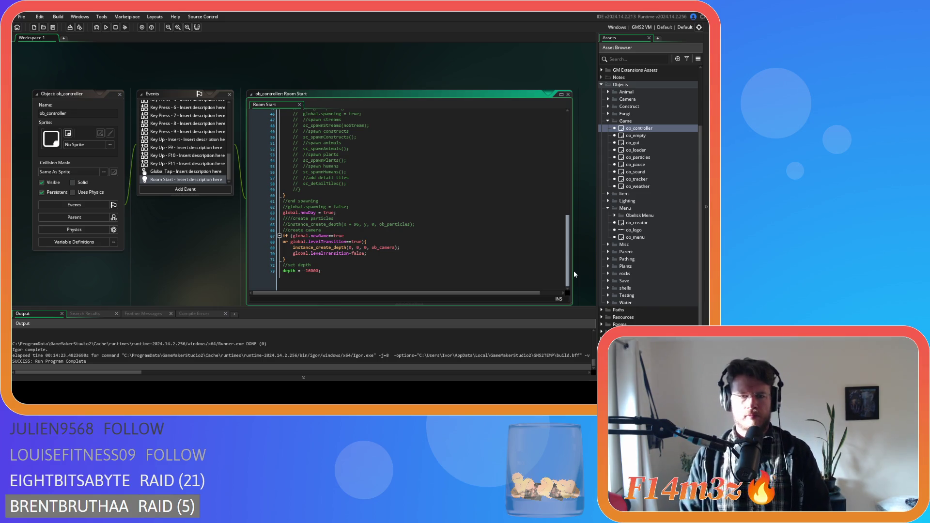
drag(229, 170, 229, 106)
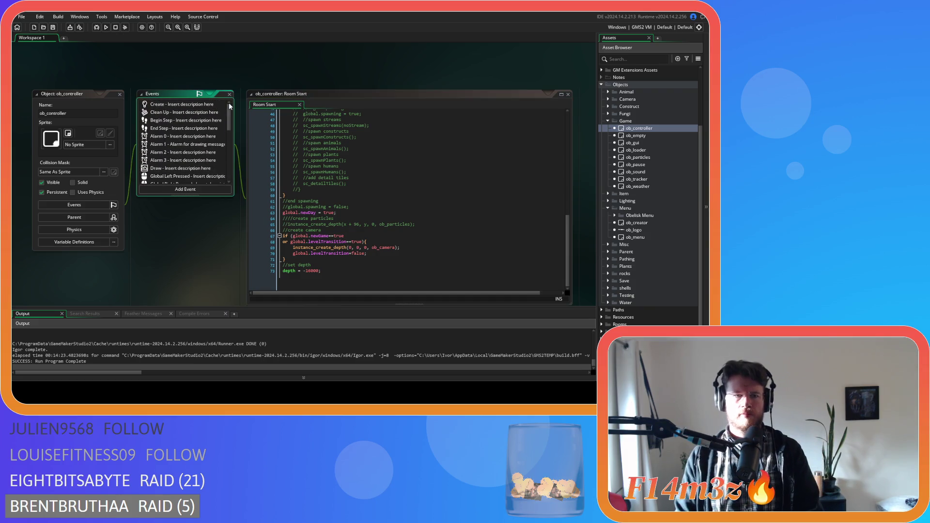
click(120, 94)
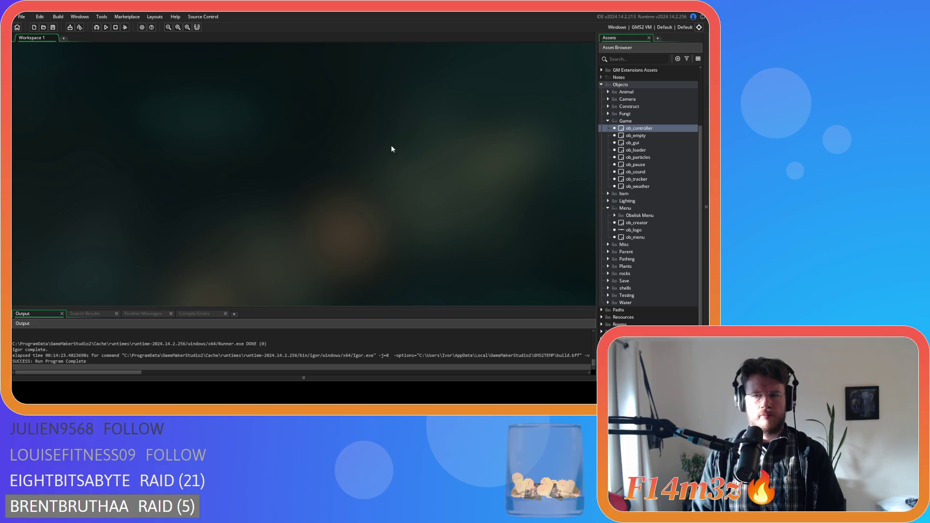
double_click(648, 143)
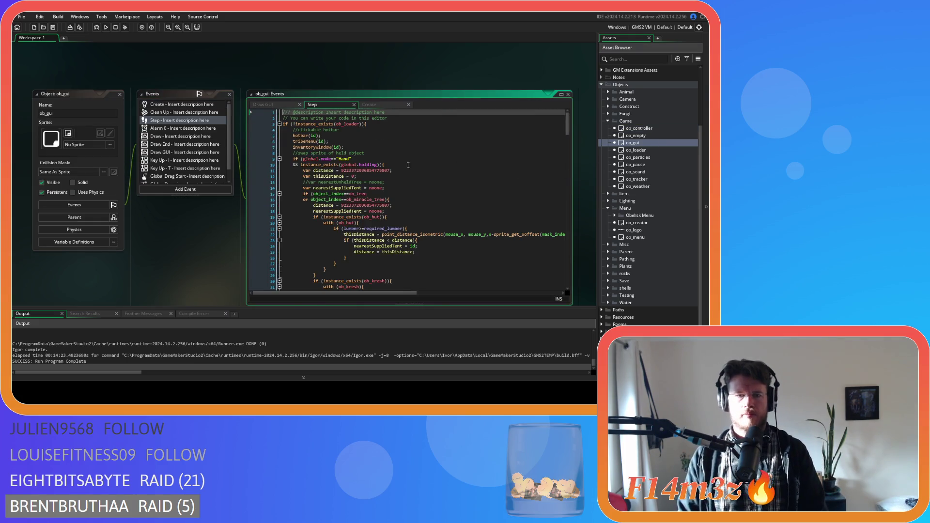
- Close ob_gui, reopen ob_loader and check the end of its Step code
mouse_move(568, 124)
mouse_down()
mouse_move(580, 286)
mouse_move(558, 107)
mouse_up()
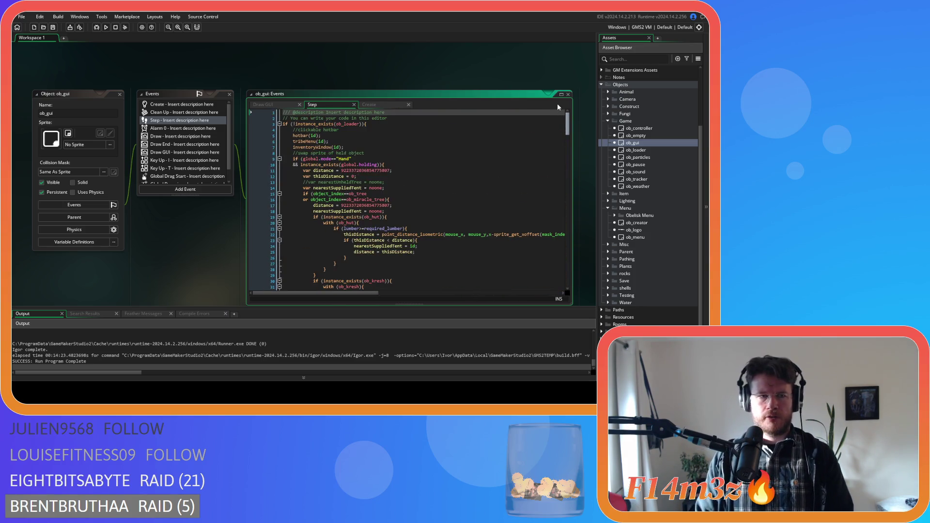
click(120, 94)
double_click(654, 149)
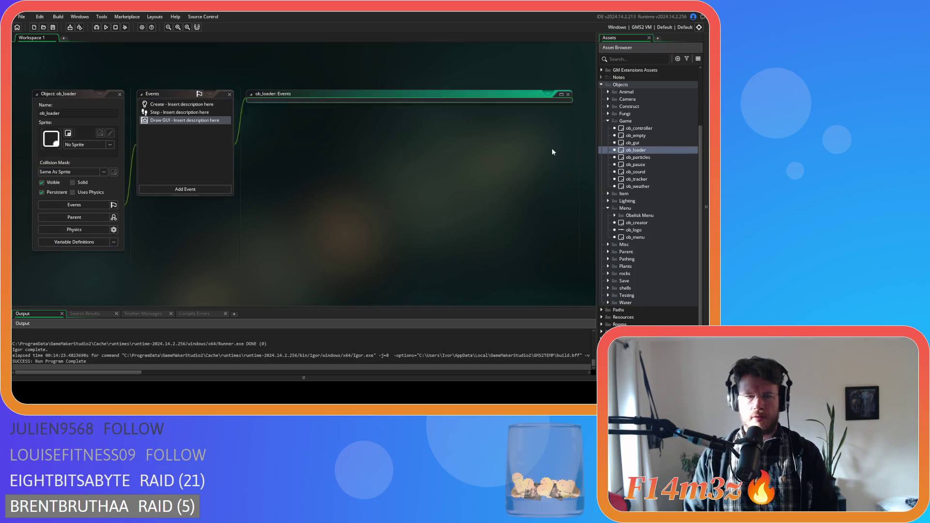
drag(569, 124, 571, 281)
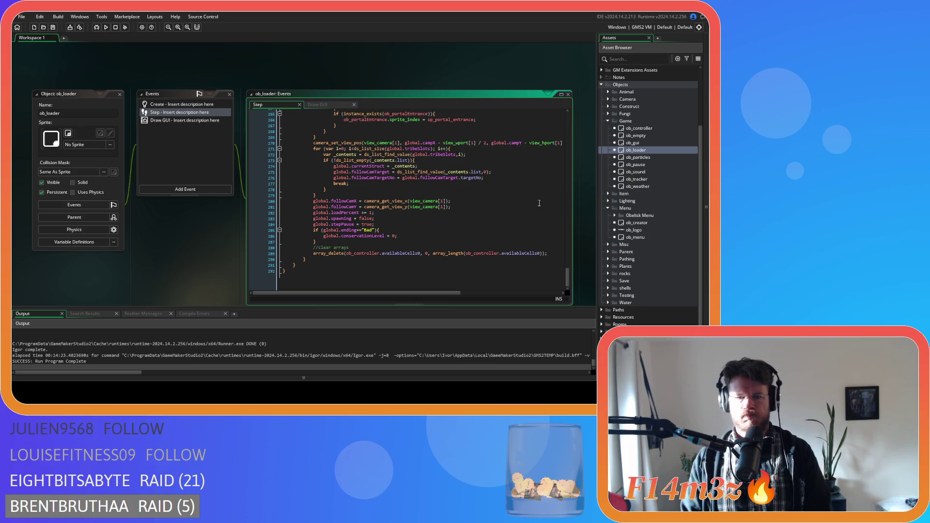
text(break;)
click(639, 238)
- Find line 106 in ob_menu's Key Press - Enter code that creates ob_gui, then jump to ob_gui with F12
double_click(639, 237)
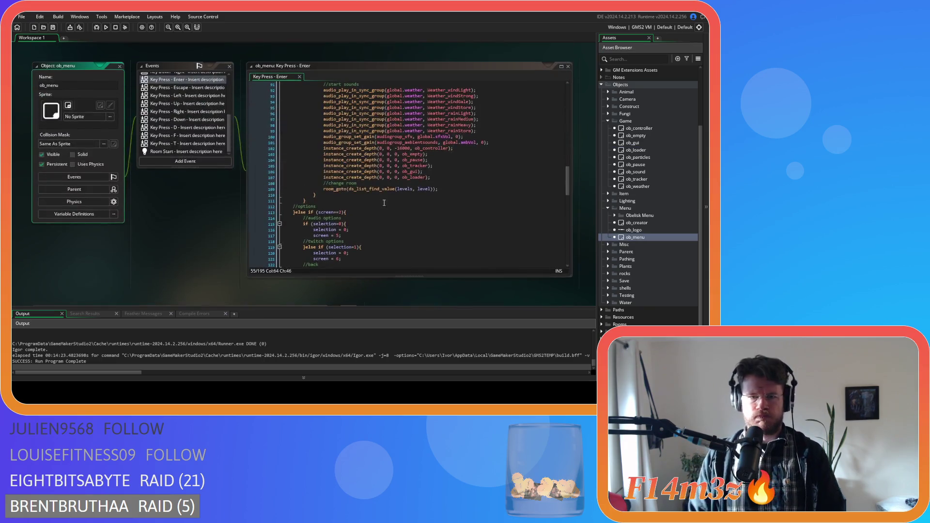
drag(434, 173, 324, 172)
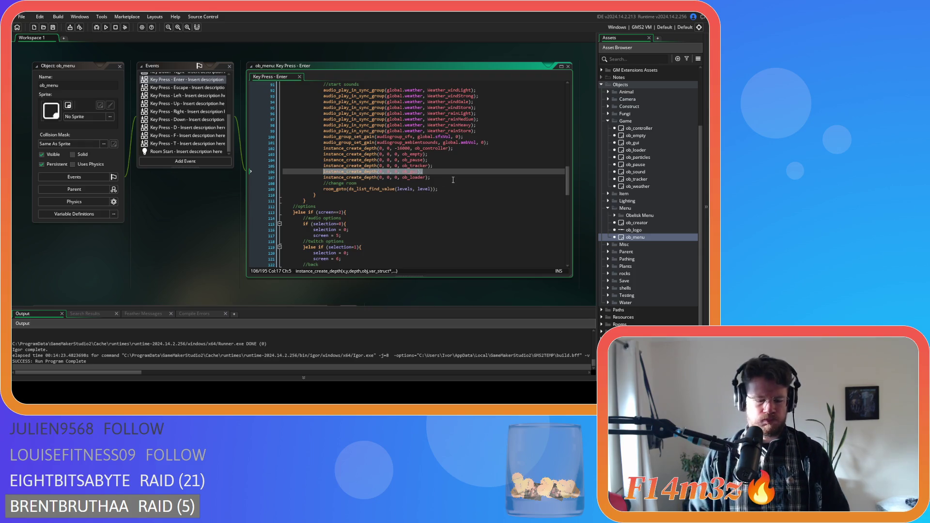
click(467, 172)
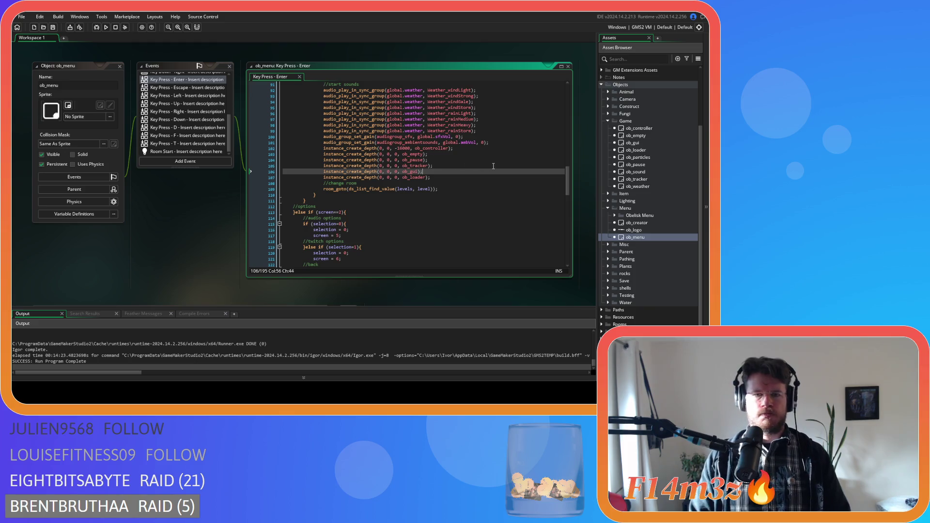
key(F12)
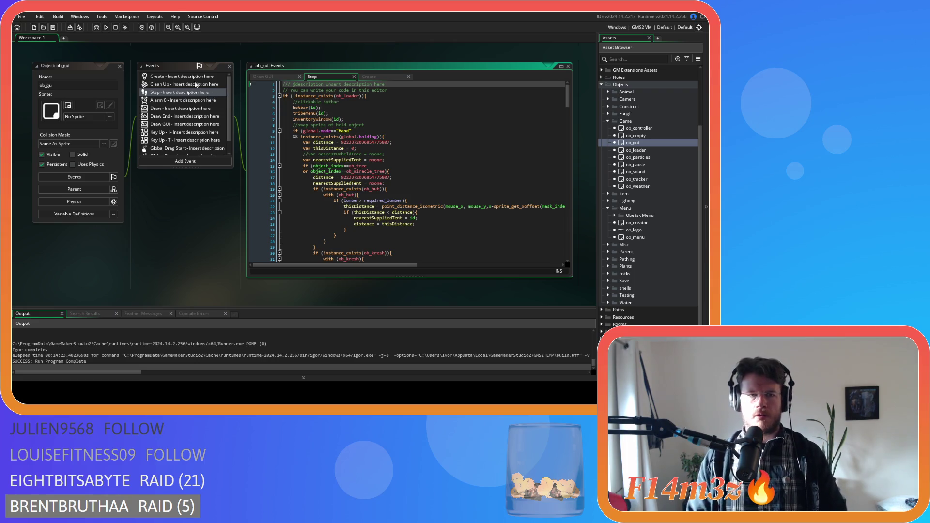
- Look through ob_gui's Clean Up, Draw GUI and Create event code
click(209, 84)
click(463, 76)
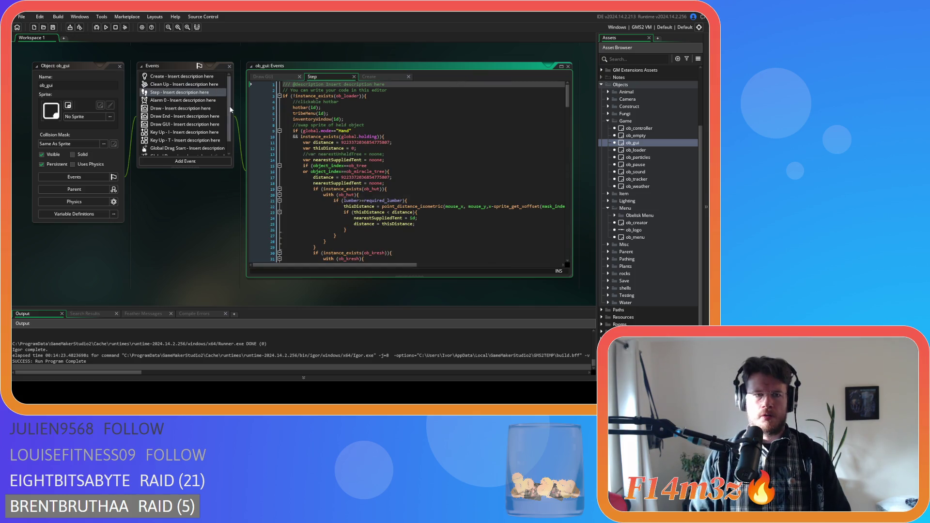
mouse_move(226, 104)
mouse_down()
mouse_move(227, 129)
mouse_move(222, 92)
mouse_up()
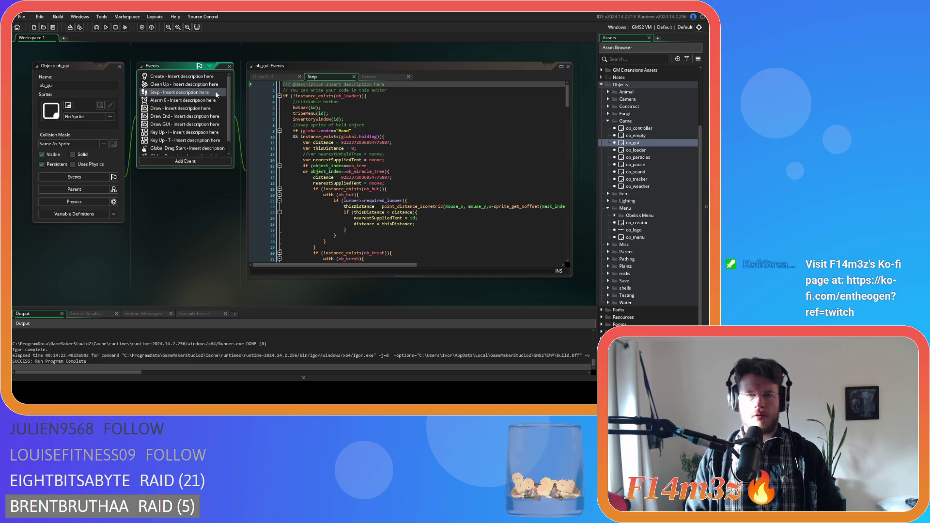
drag(264, 77, 382, 67)
drag(315, 76, 280, 80)
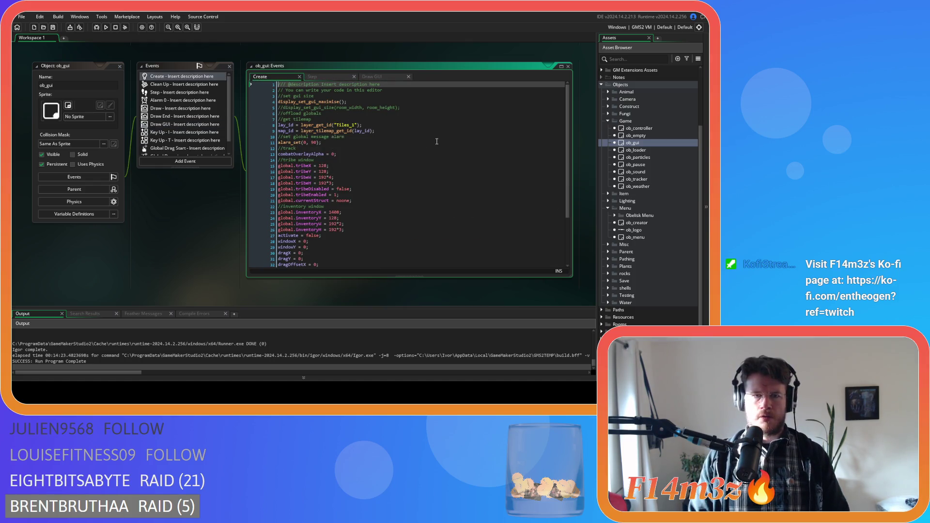
click(370, 101)
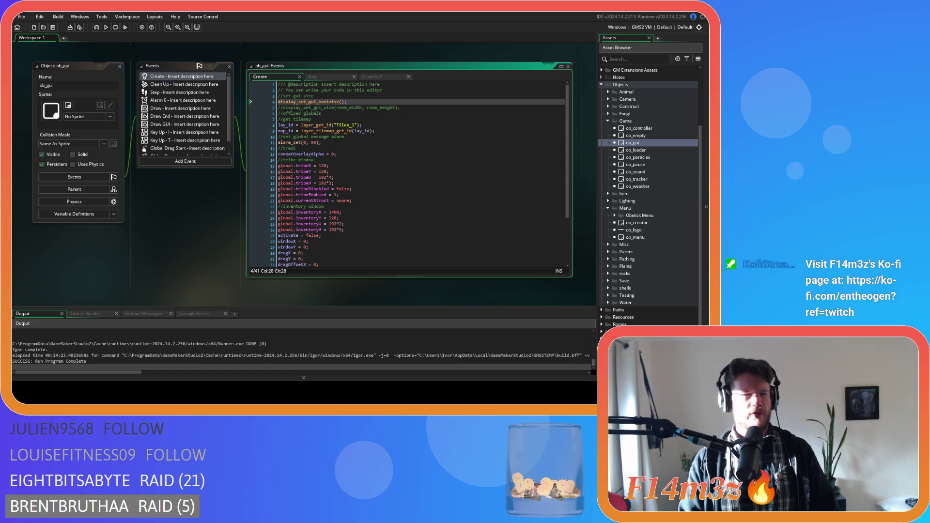
mouse_move(315, 102)
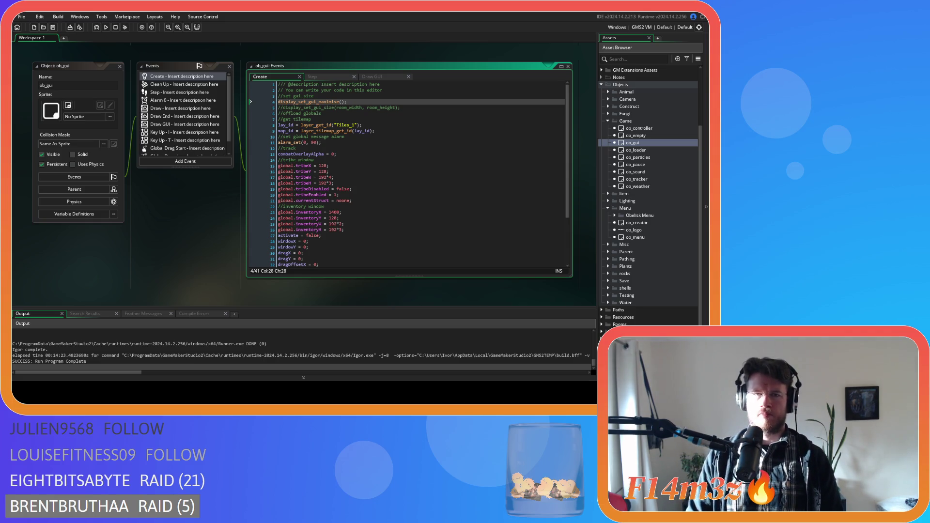
- Recheck ob_gui's Step and Draw GUI code, then close the ob_gui object
click(347, 76)
click(382, 76)
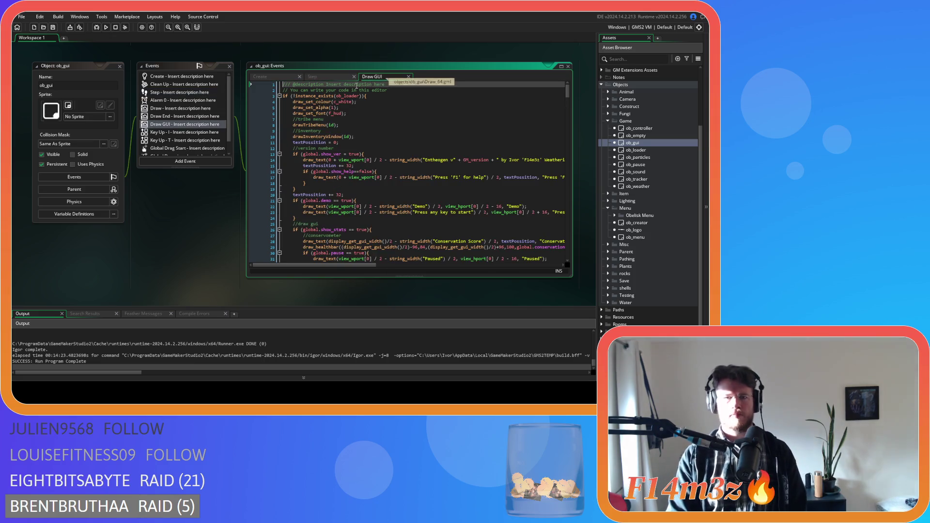
click(119, 67)
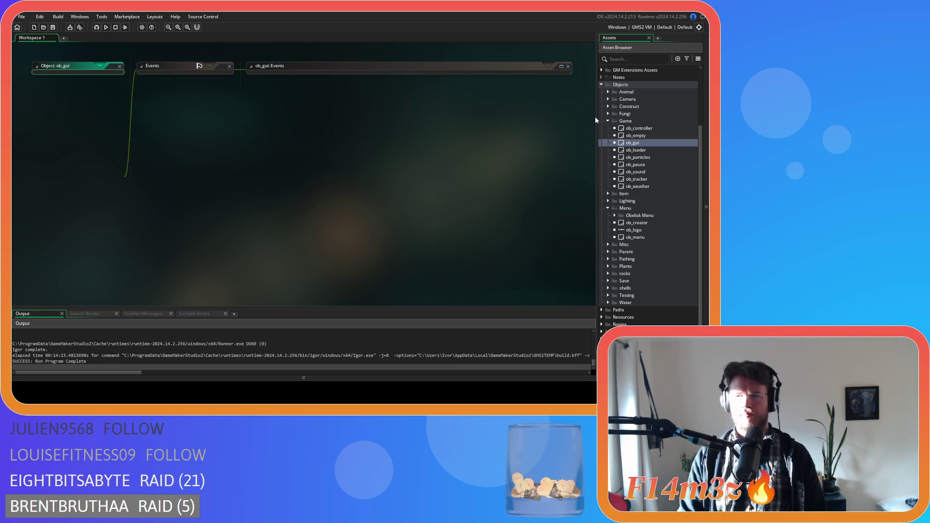
- Open ob_loader's Draw GUI code and place the caret at the end of line 70
double_click(636, 150)
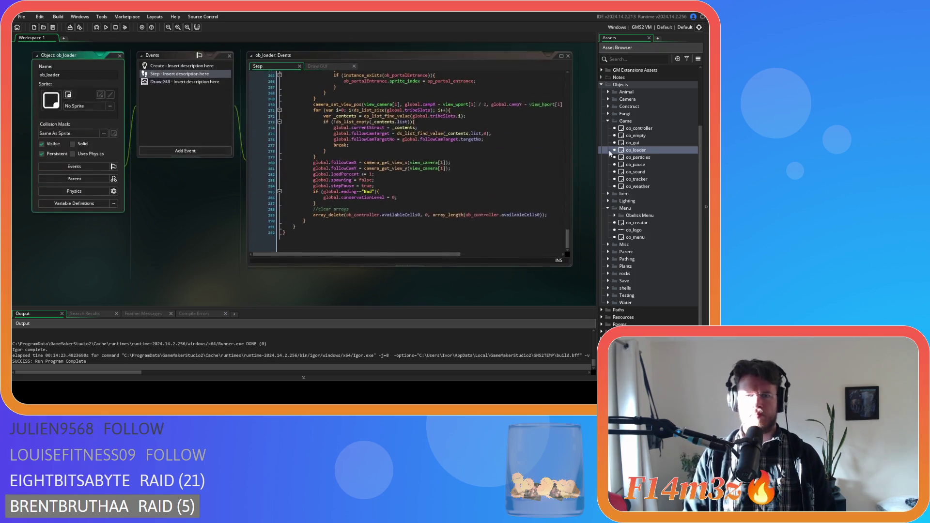
click(329, 76)
scroll(417, 164, down, 10)
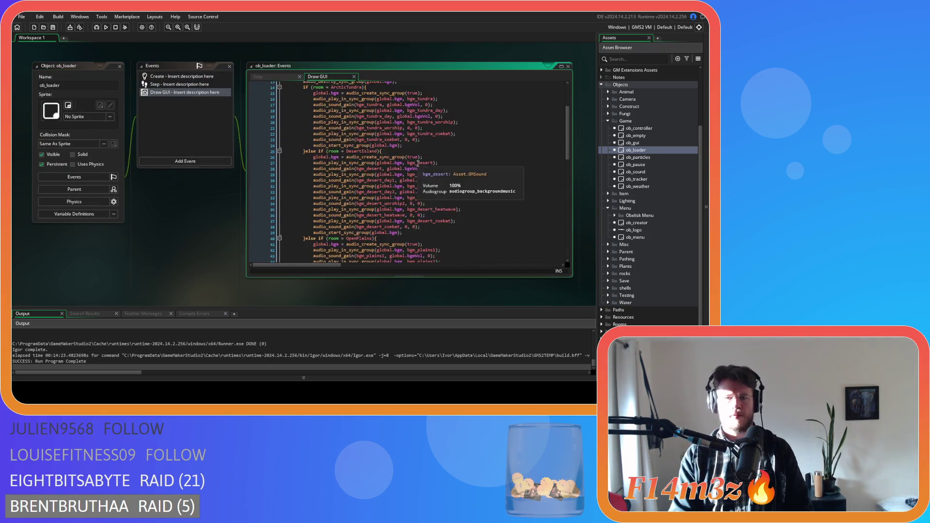
scroll(418, 163, down, 3)
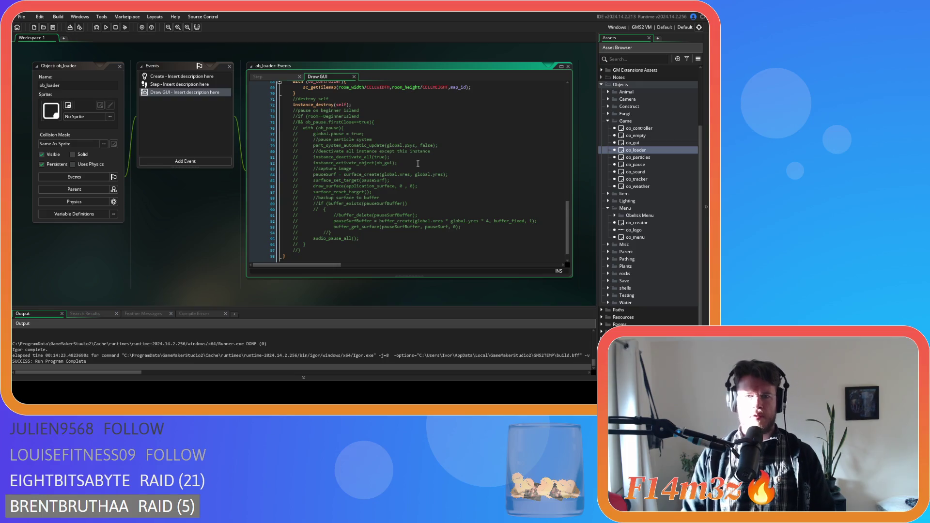
scroll(417, 163, up, 4)
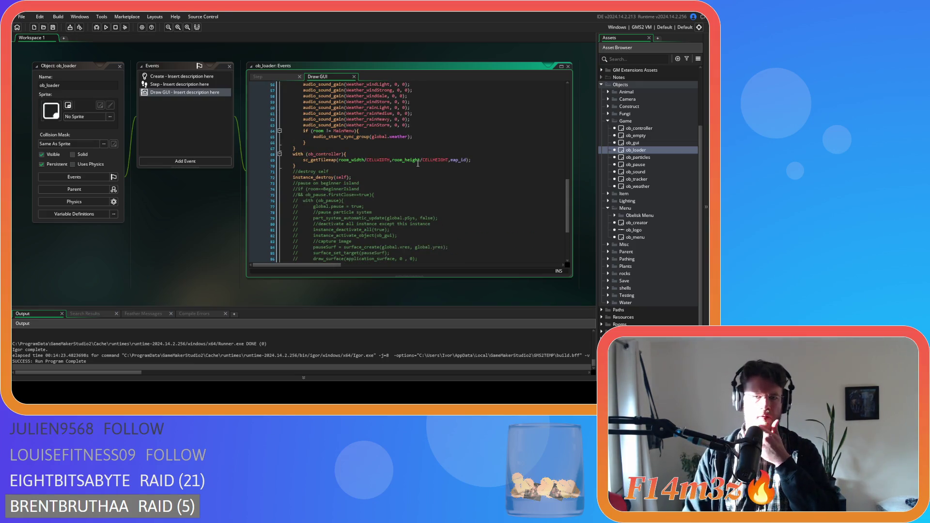
scroll(418, 164, up, 18)
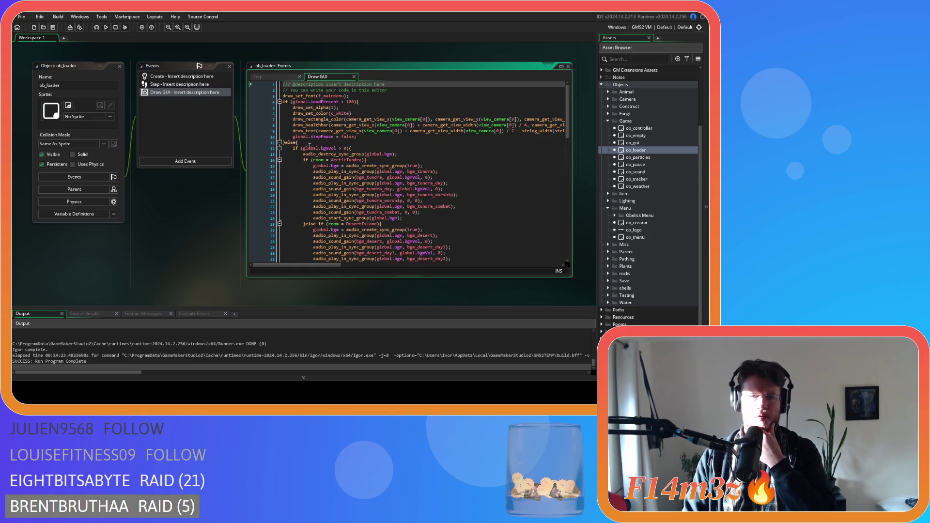
click(357, 102)
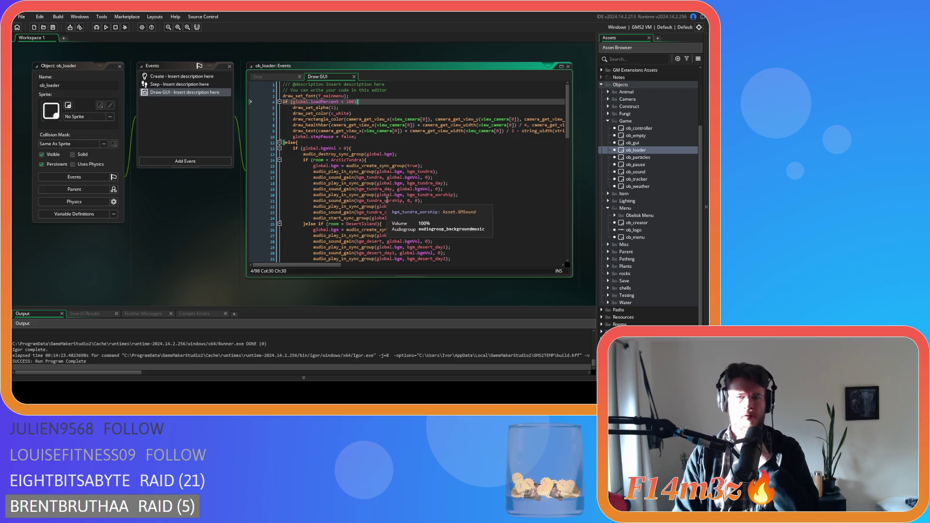
scroll(386, 200, down, 20)
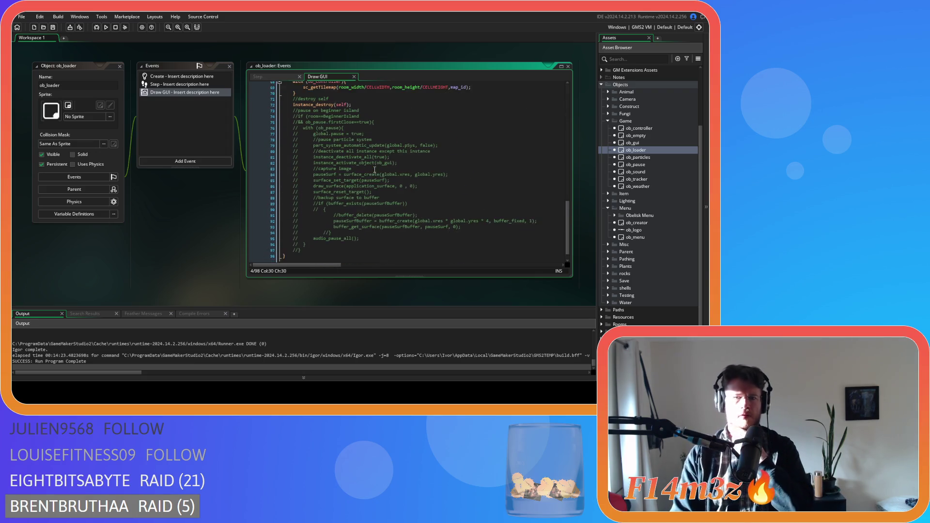
scroll(375, 169, up, 3)
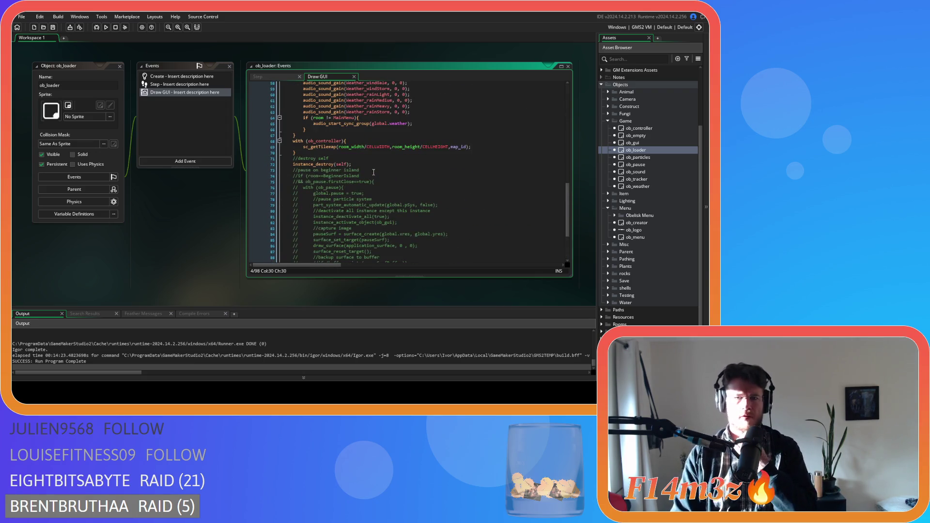
click(312, 153)
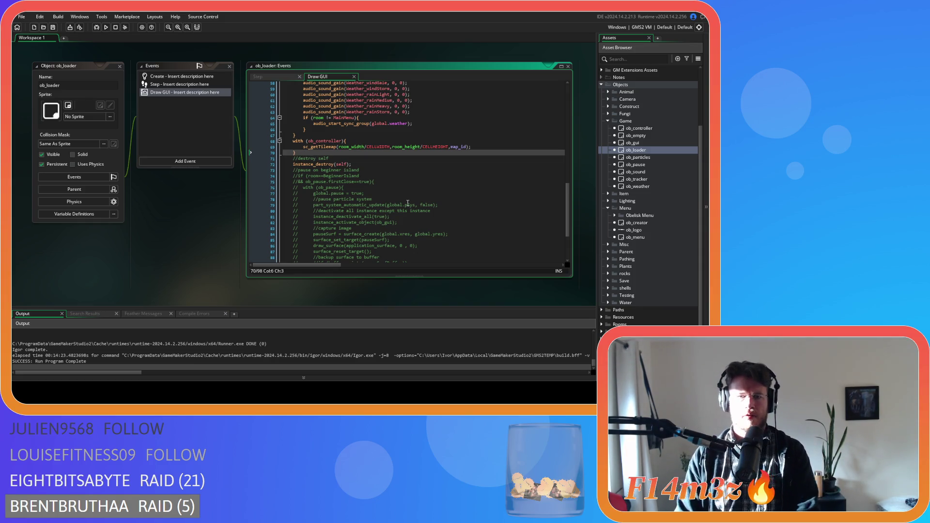
- Below line 70, add '//create GUI if no GUI exists' and an if (!instance_exists(ob_gui)) block creating ob_gui
key(Return)
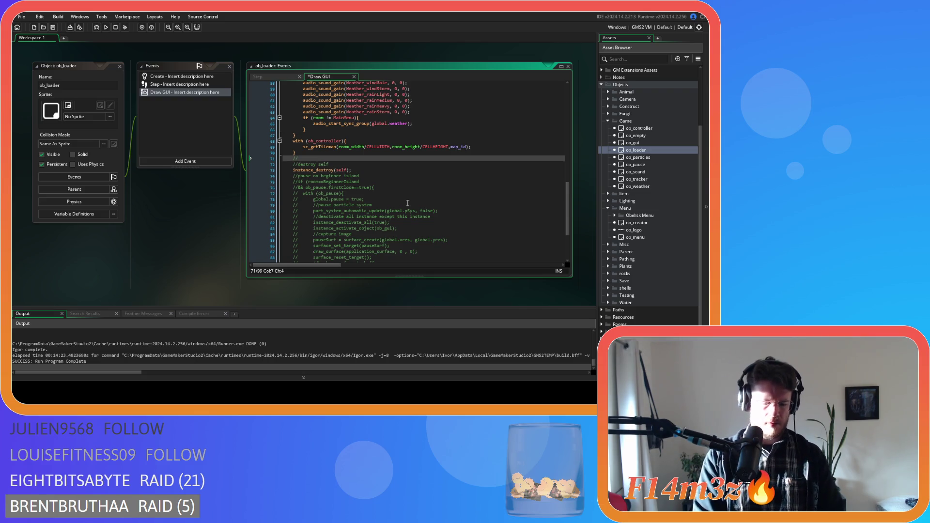
text(create GUI if )
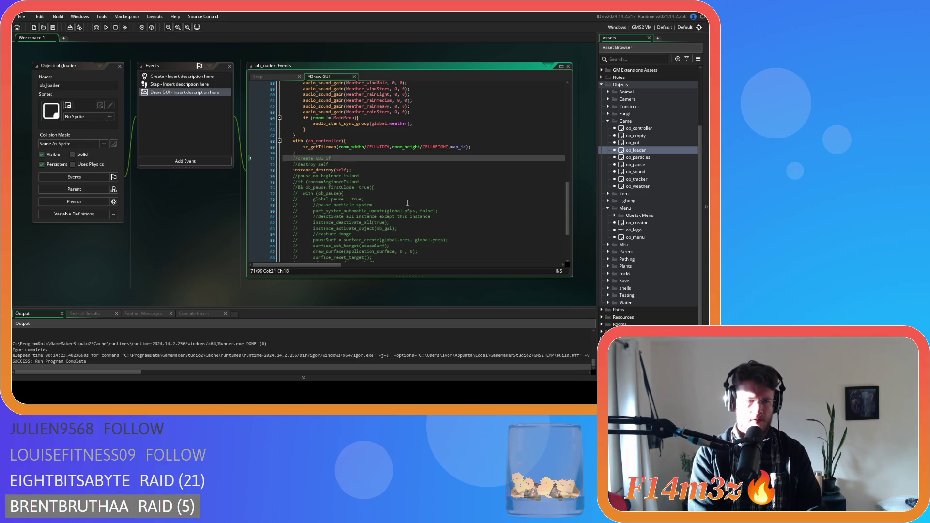
text(no GUI exis)
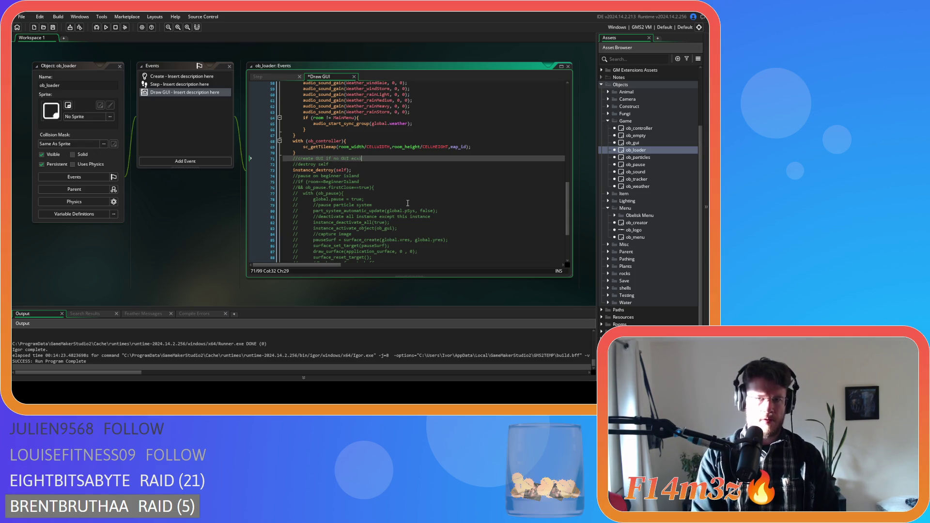
text(i)
key(Return)
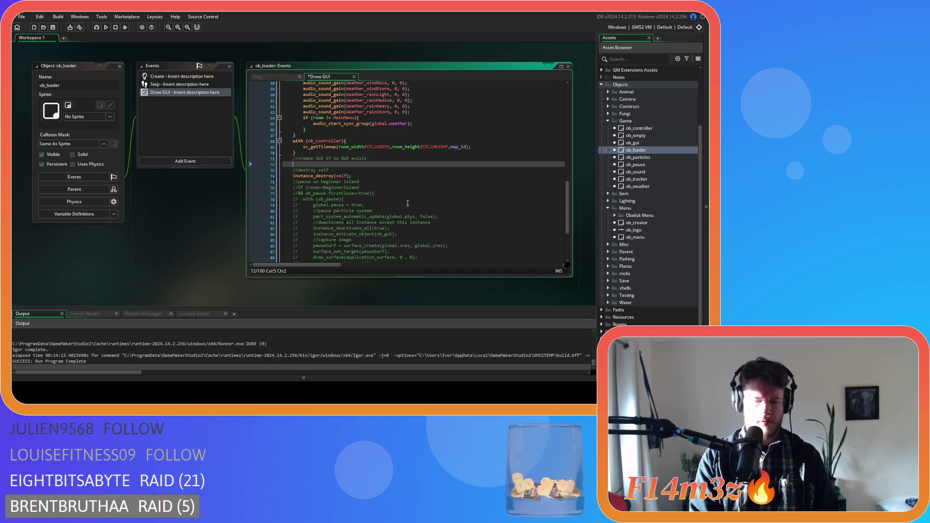
text(if !()
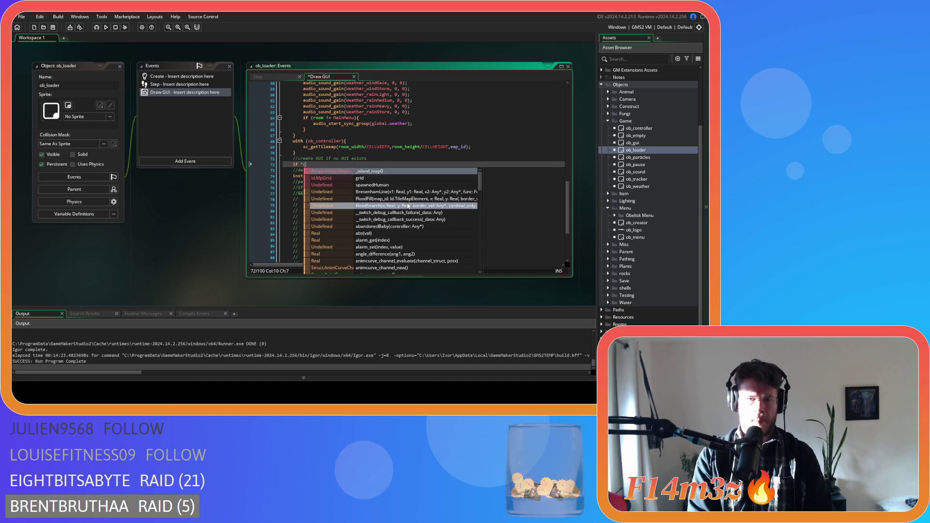
key(Escape)
text((!instan)
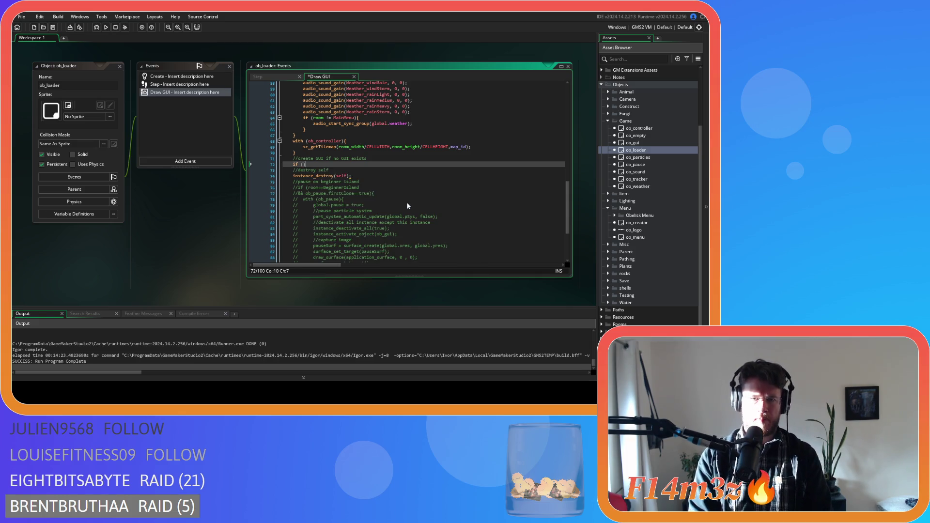
text(ce_e)
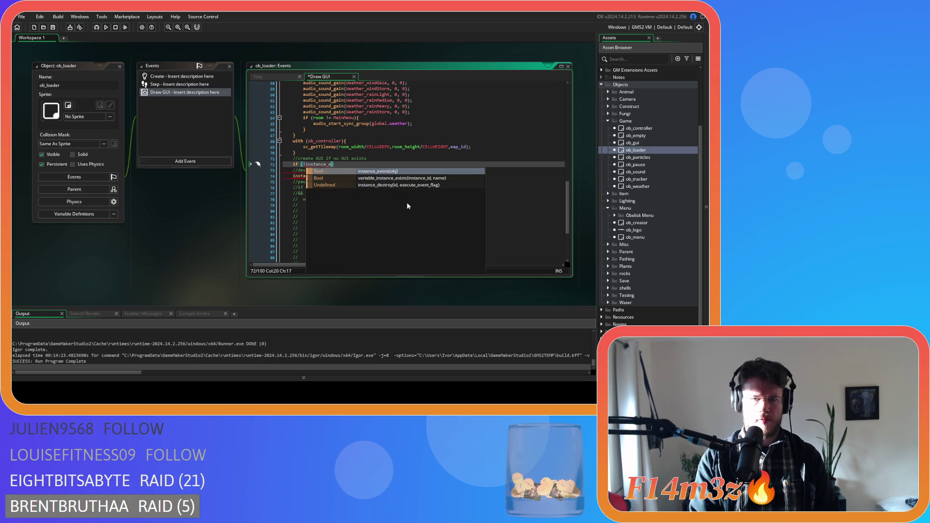
key(Return)
text(ob_gu)
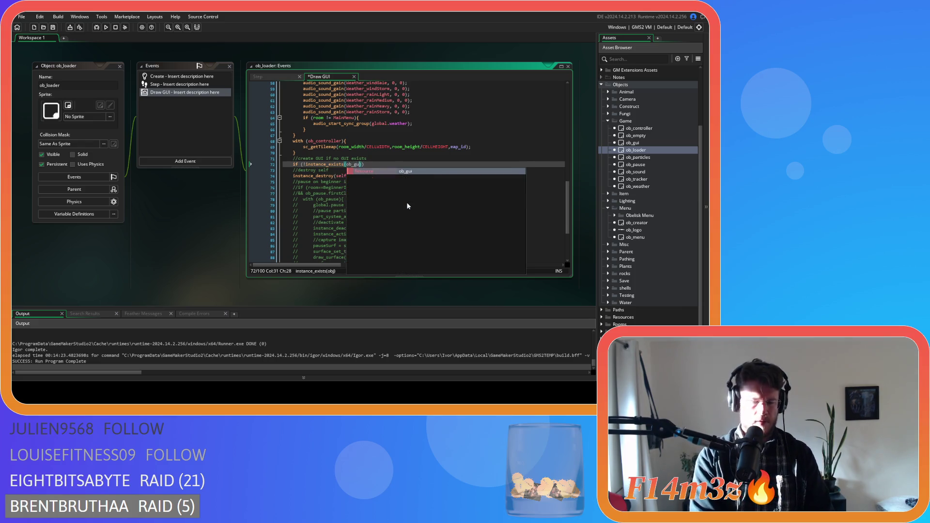
key(Return)
text(){)
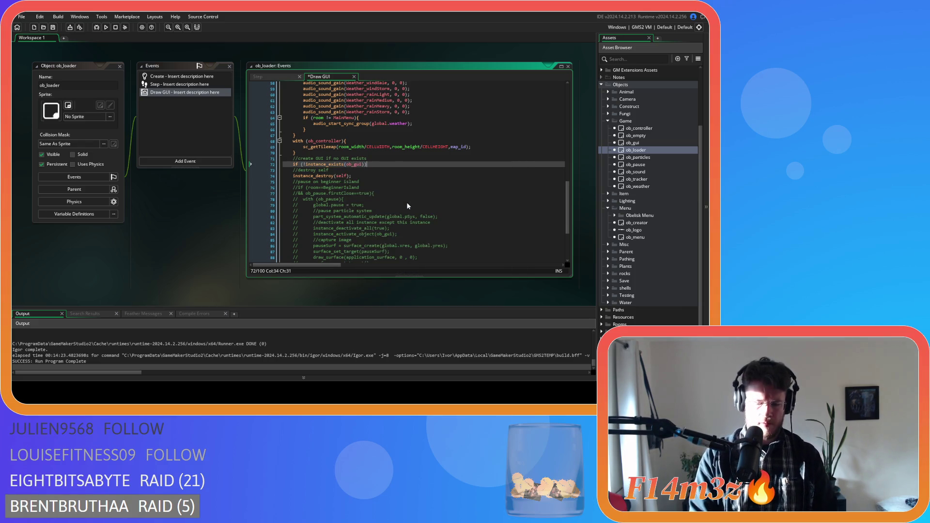
key(Return)
text(instance_create_depth(0, 0, 0, ob_gui);)
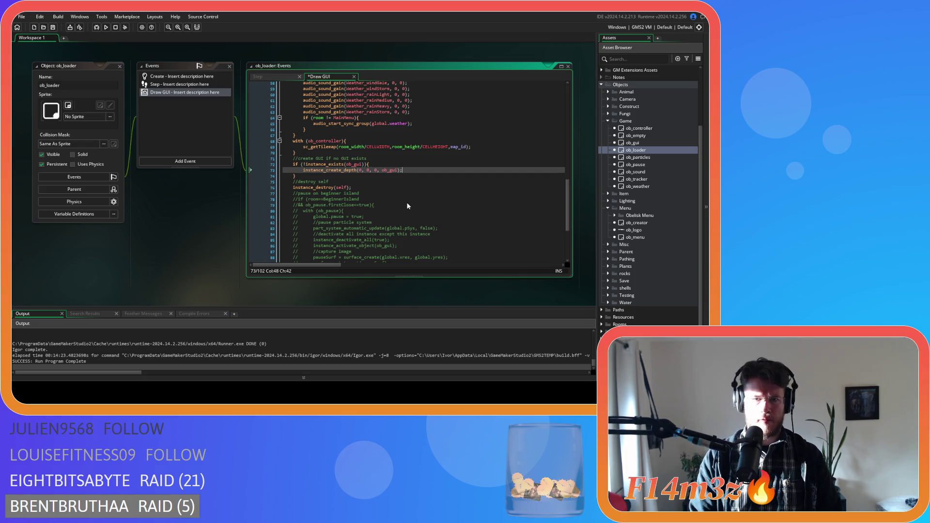
- Save the Draw GUI code and collapse all open editor windows
key(ctrl+s)
right_click(193, 219)
click(208, 260)
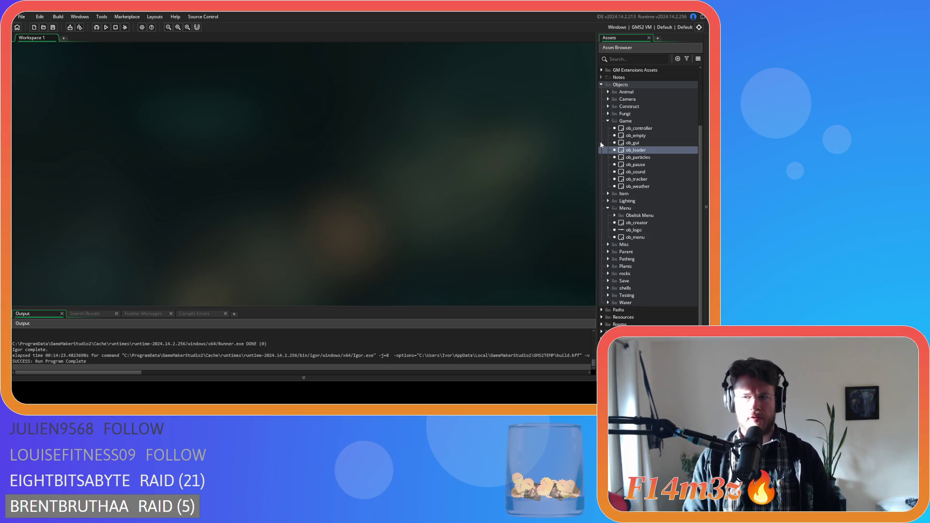
- Fold away the Game, Menu and Objects folders in the Asset Browser
click(608, 121)
click(607, 181)
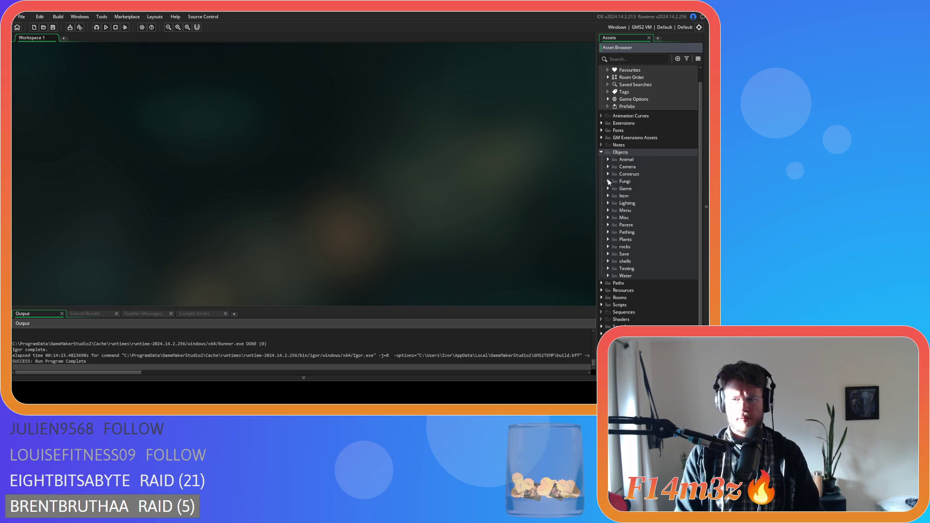
click(602, 152)
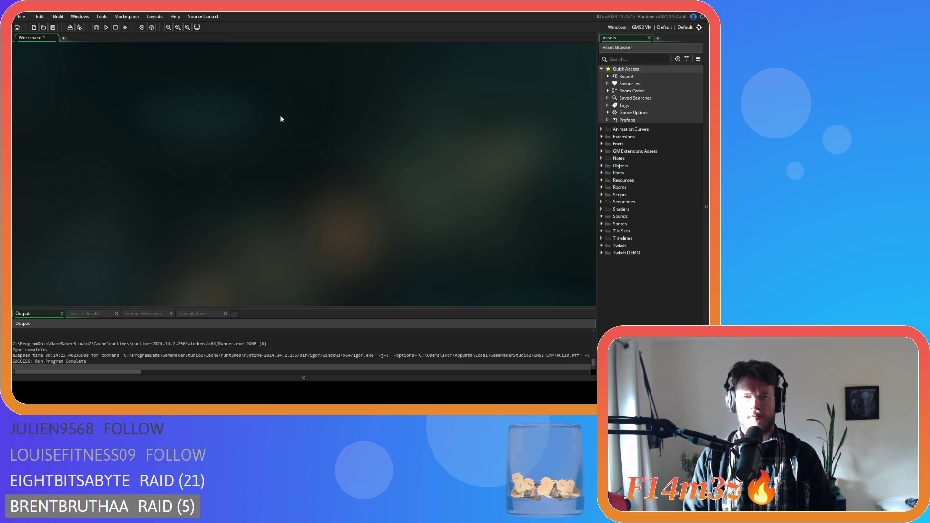
- Run the game with F5, zoom out to the full island map, then quit
key(F5)
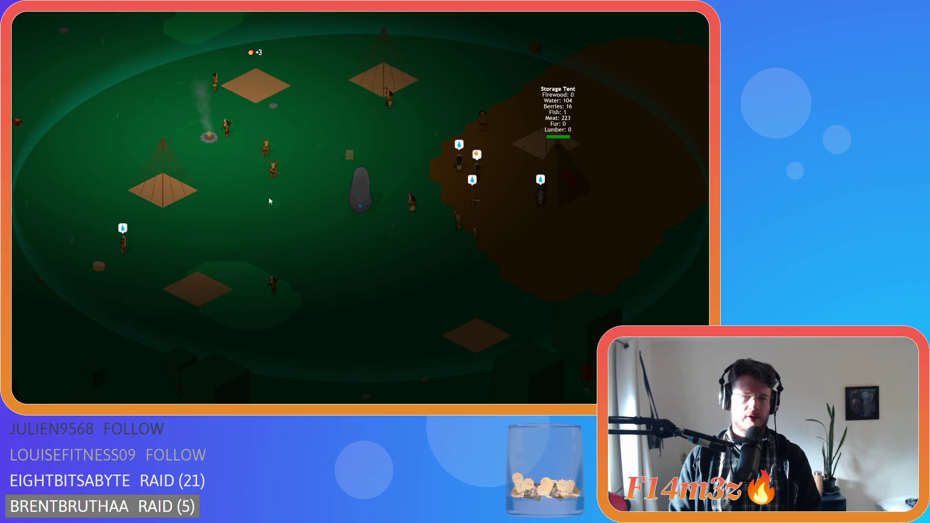
scroll(225, 182, down, 5)
scroll(225, 182, down, 5)
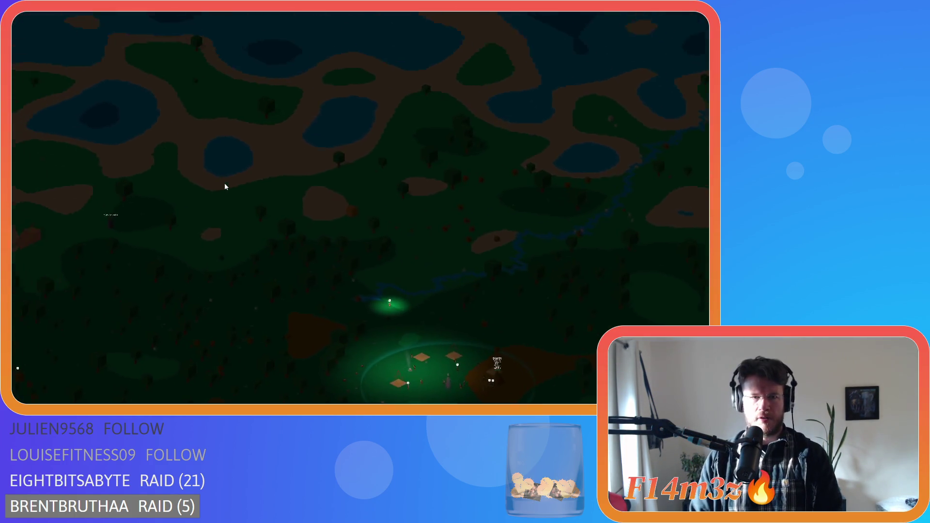
scroll(184, 171, down, 5)
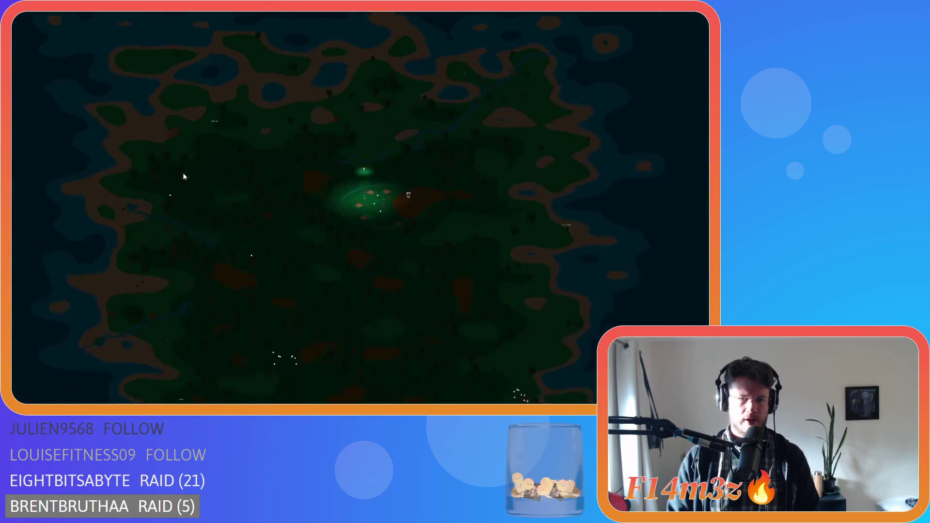
scroll(213, 205, up, 2)
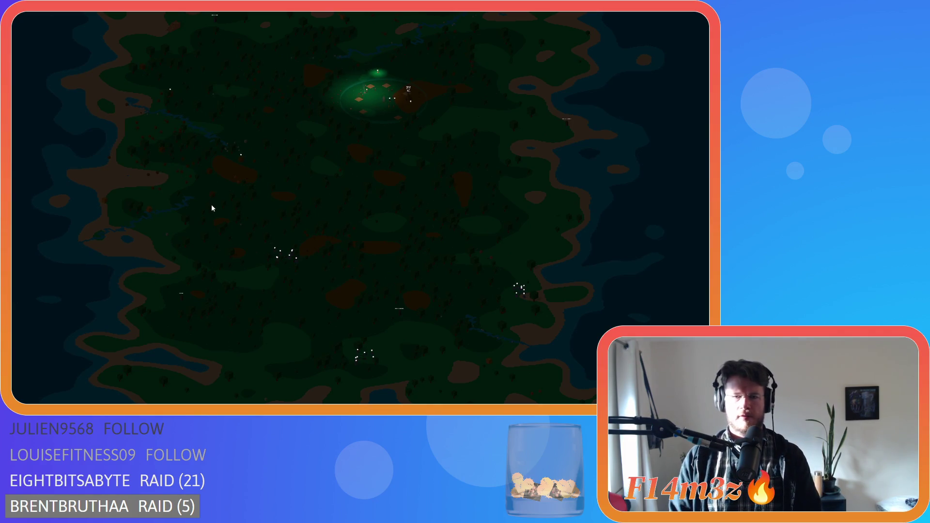
key(Escape)
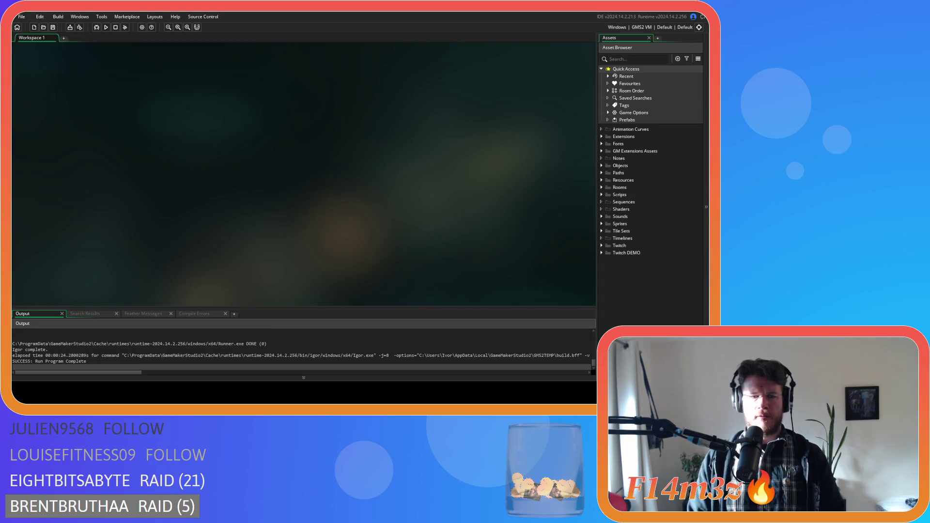
- Expand Objects > Game in the Asset Browser and open the ob_loader object
click(602, 165)
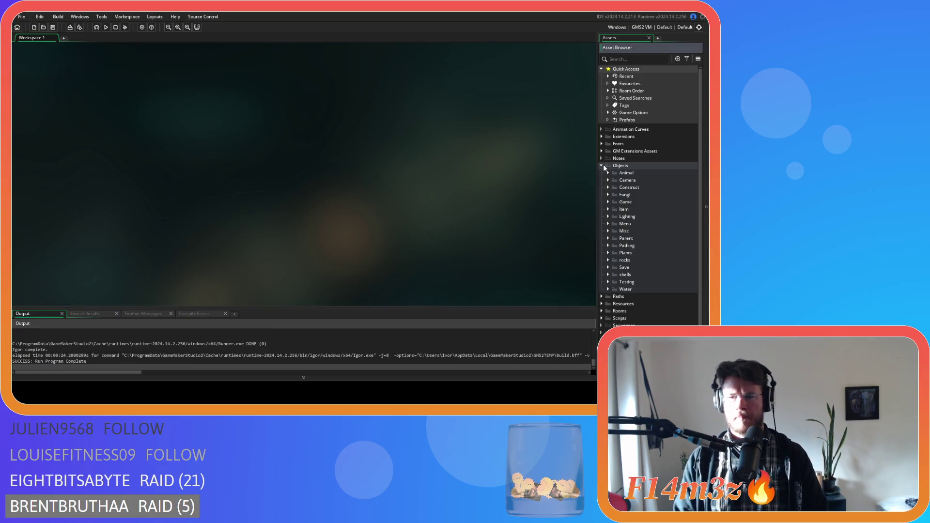
click(608, 217)
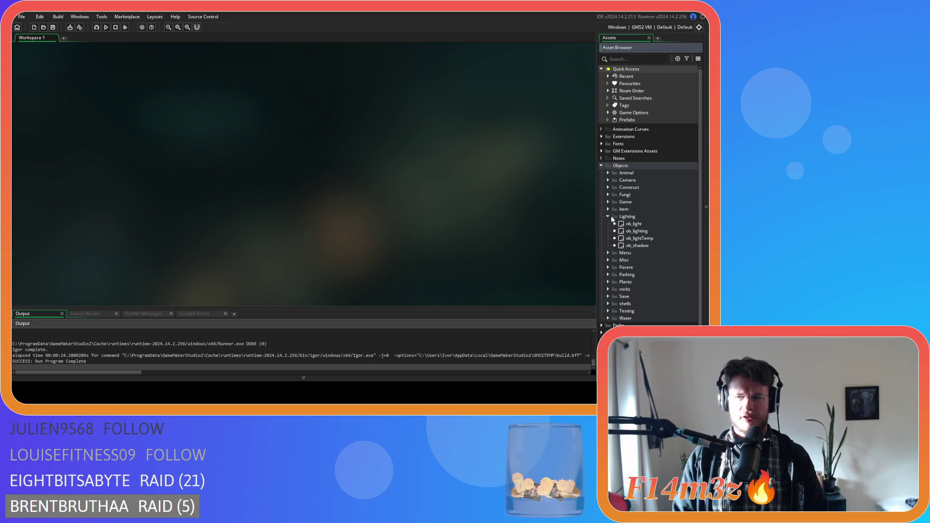
click(609, 216)
click(609, 202)
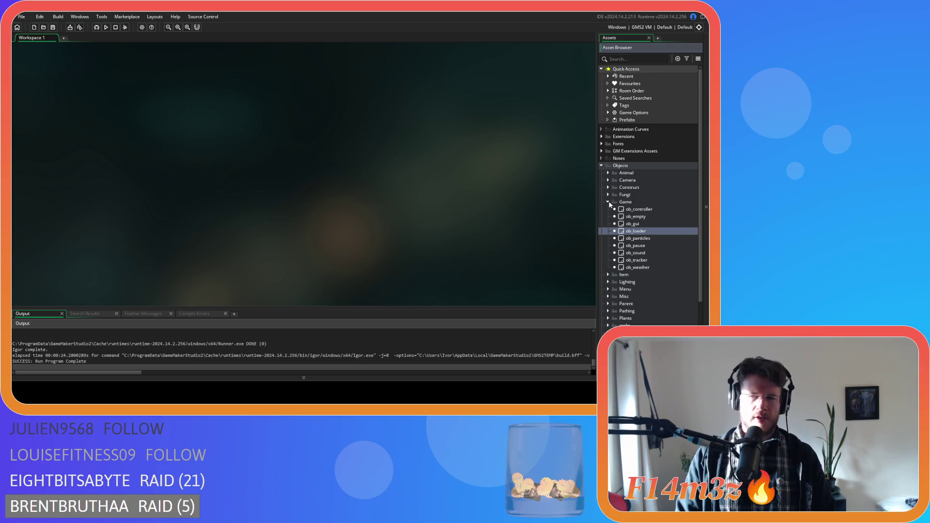
double_click(630, 231)
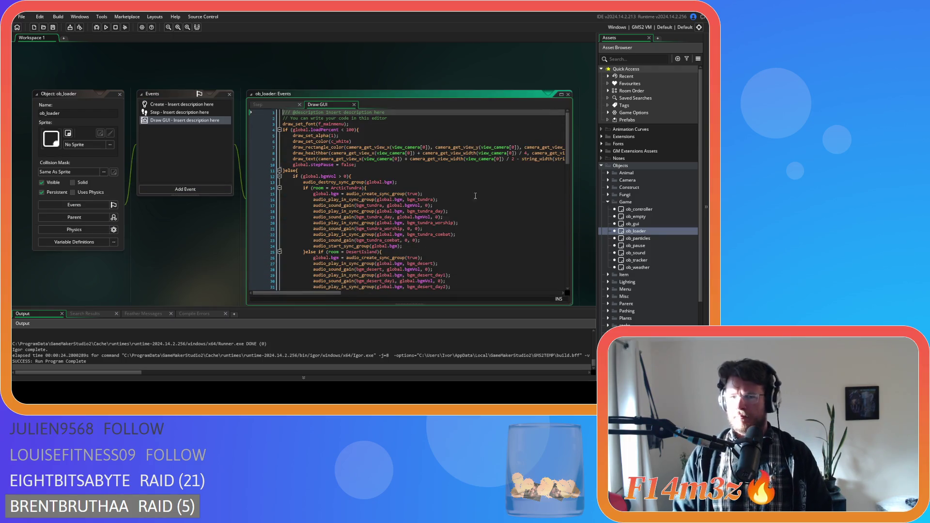
- Delete the ob_gui creation block (lines 71–74) from Draw GUI, save, and close all editor windows
scroll(411, 185, down, 20)
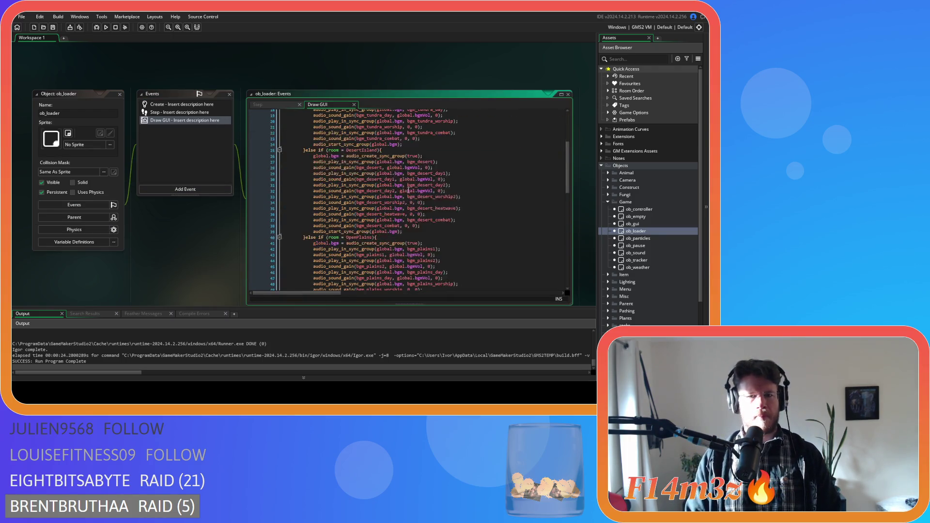
scroll(348, 138, up, 2)
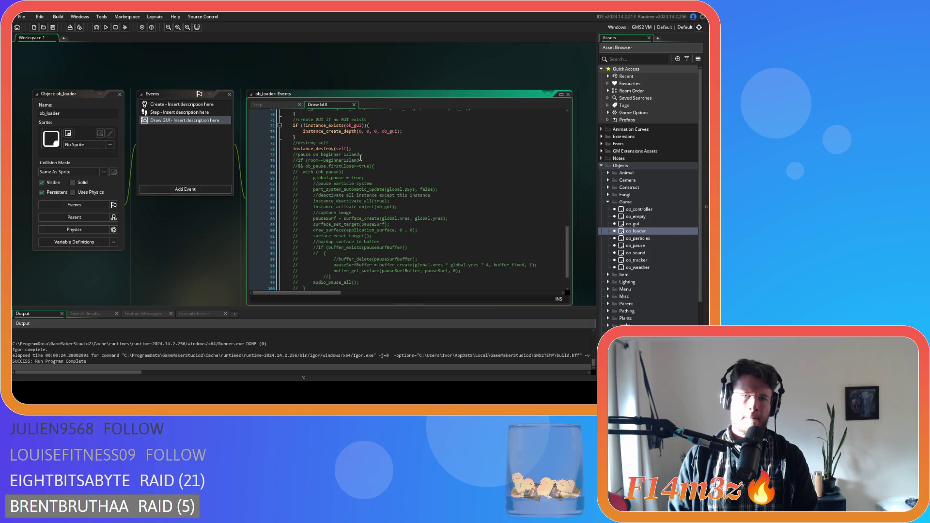
drag(309, 166, 257, 152)
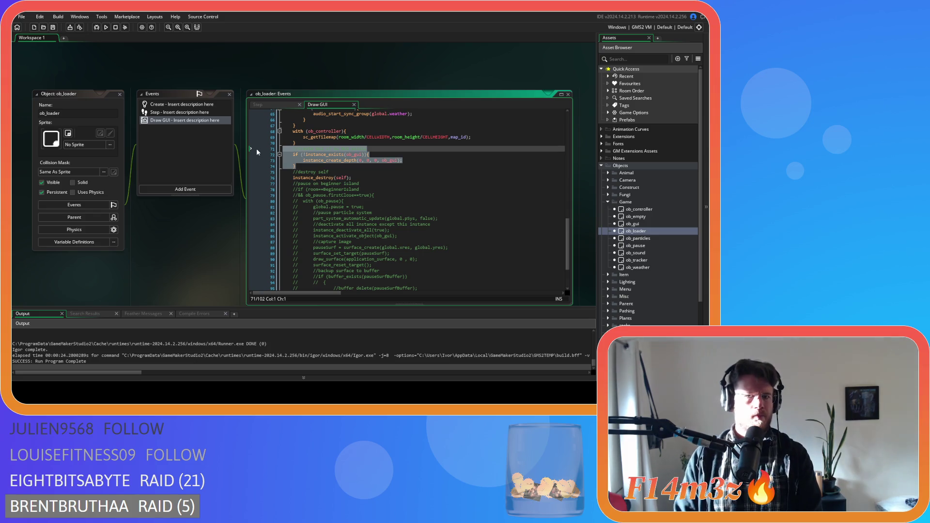
key(BackSpace)
key(BackSpace)
key(ctrl+s)
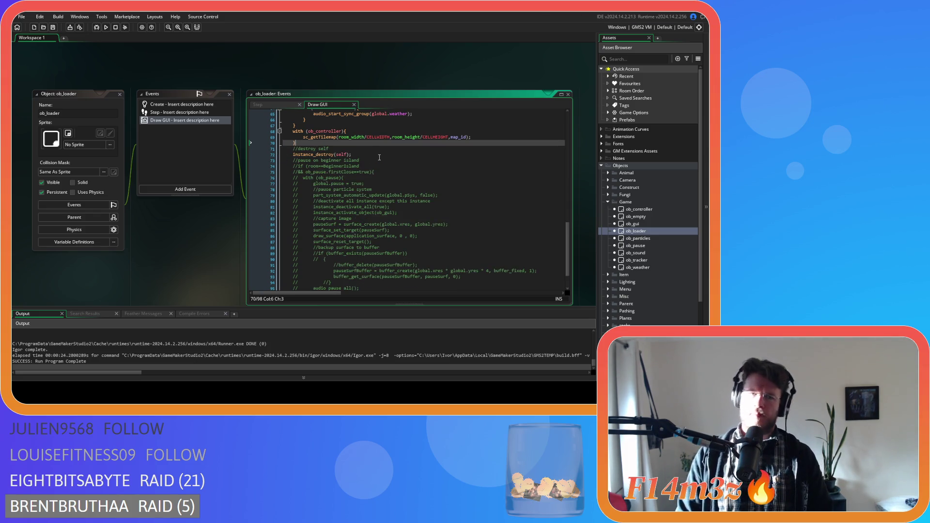
right_click(167, 71)
mouse_move(188, 82)
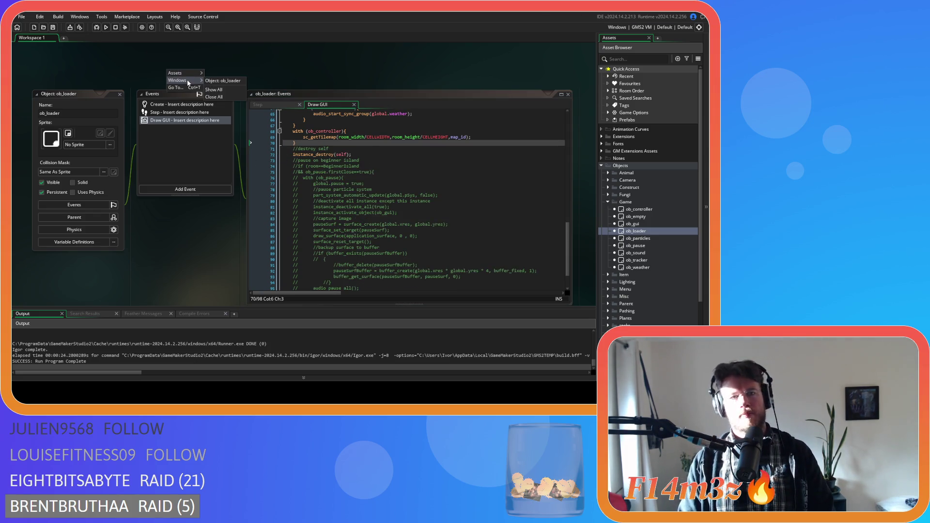
click(223, 97)
- Collapse and re-expand the Objects and Game folders, then select ob_gui
click(608, 203)
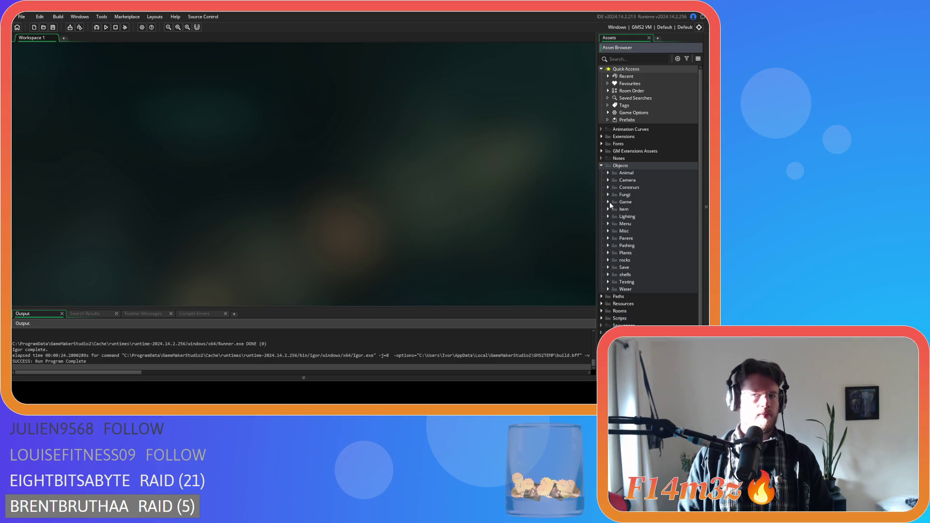
click(601, 166)
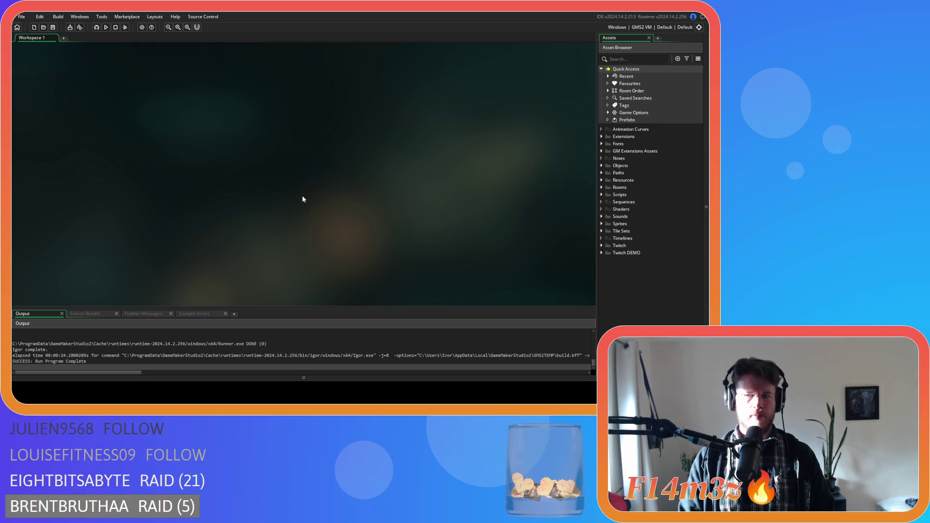
click(601, 165)
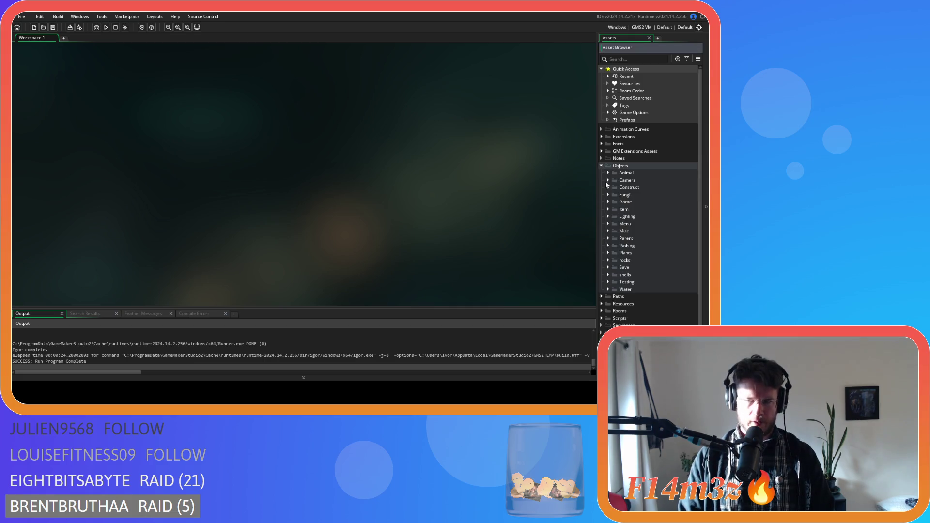
click(607, 202)
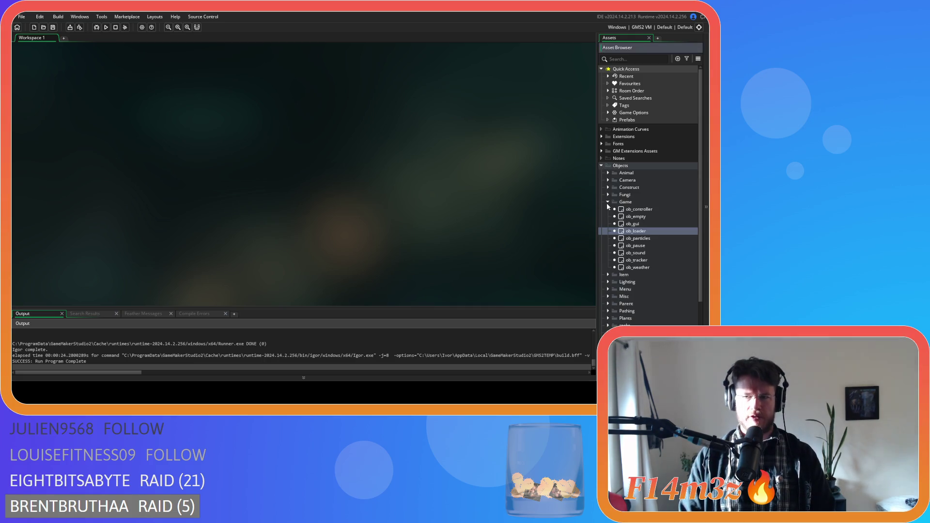
click(642, 225)
- Open ob_gui and read through its Draw GUI code, which begins with an ob_loader existence check
double_click(643, 226)
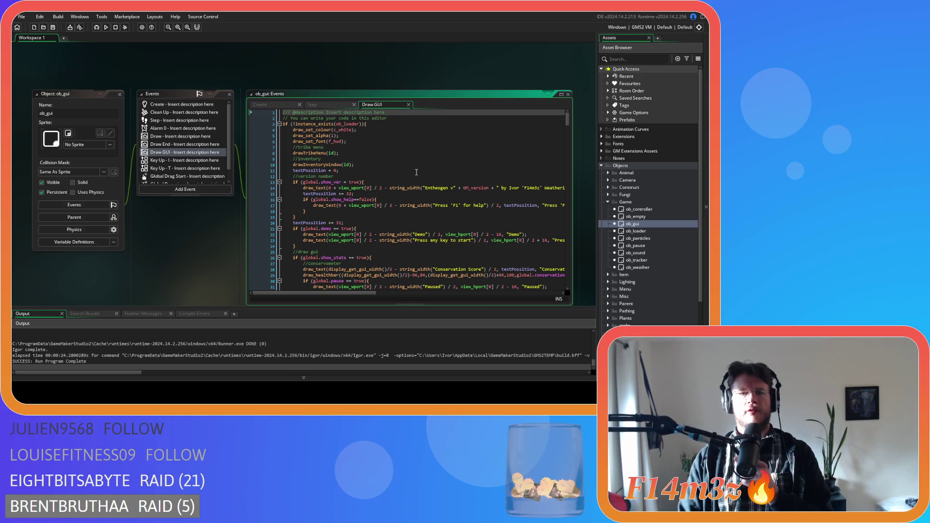
scroll(416, 172, down, 9)
mouse_move(567, 135)
mouse_down()
mouse_move(564, 293)
mouse_move(563, 116)
mouse_up()
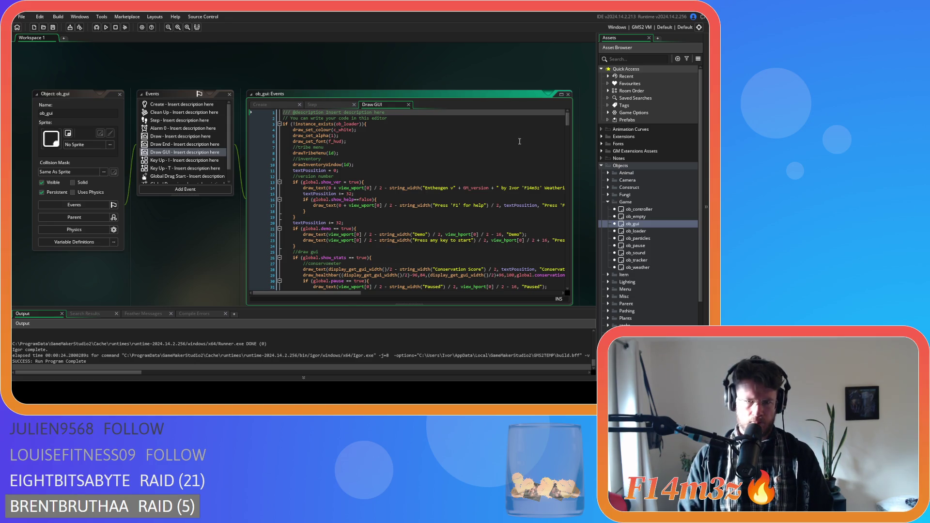
scroll(519, 142, down, 3)
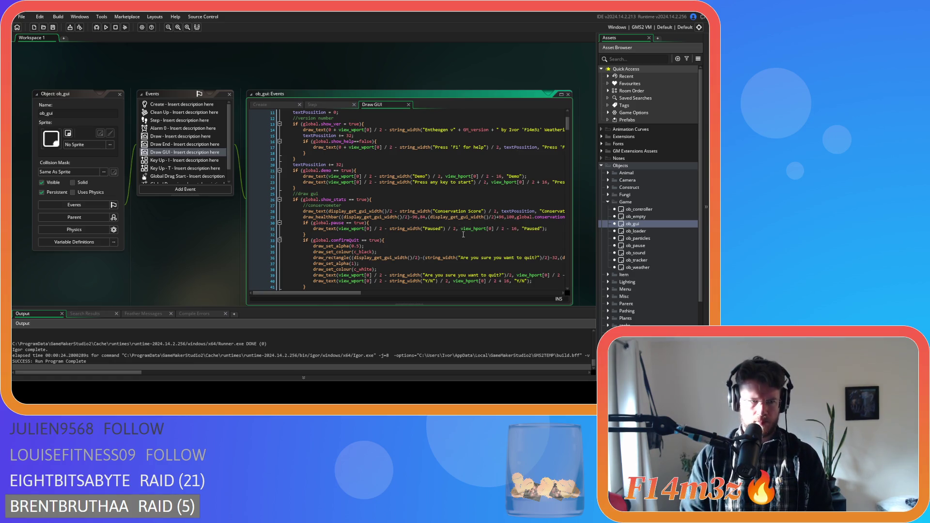
scroll(463, 235, up, 3)
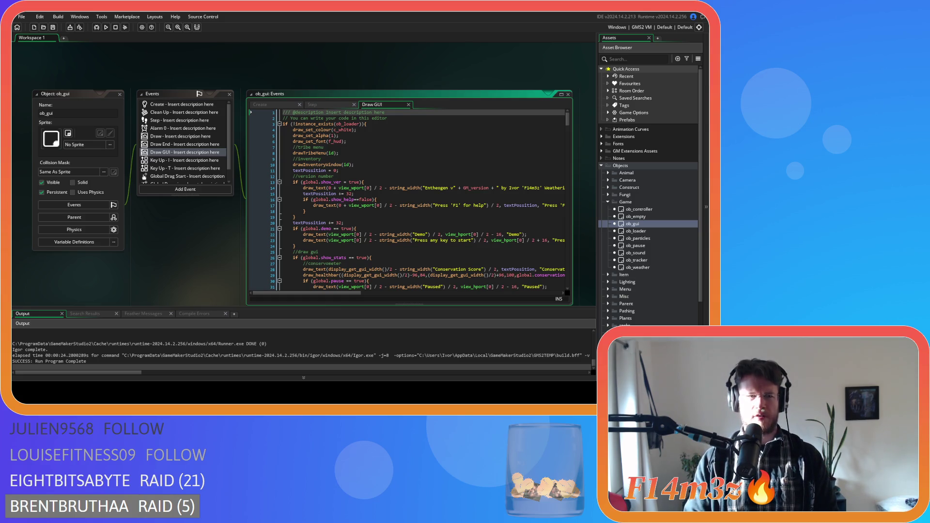
click(163, 57)
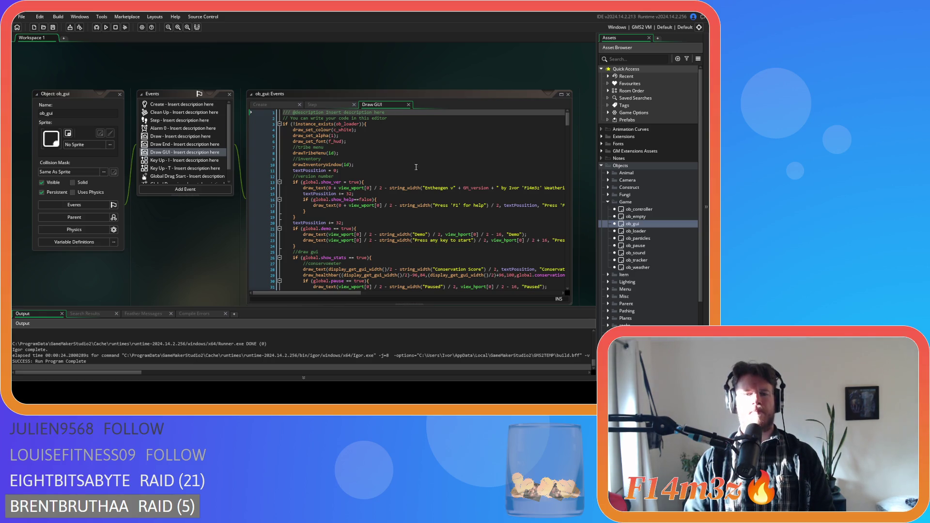
mouse_move(566, 120)
mouse_down()
mouse_move(565, 304)
mouse_move(567, 108)
mouse_up()
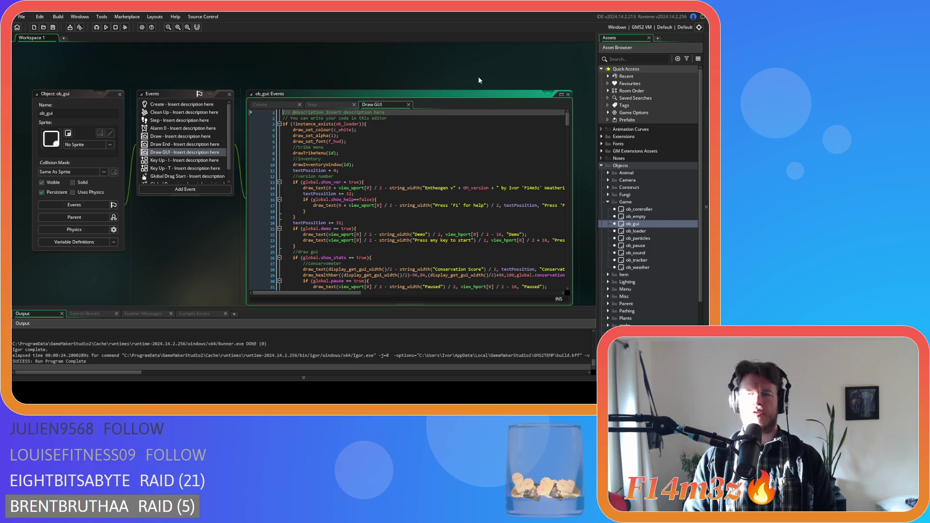
right_click(188, 66)
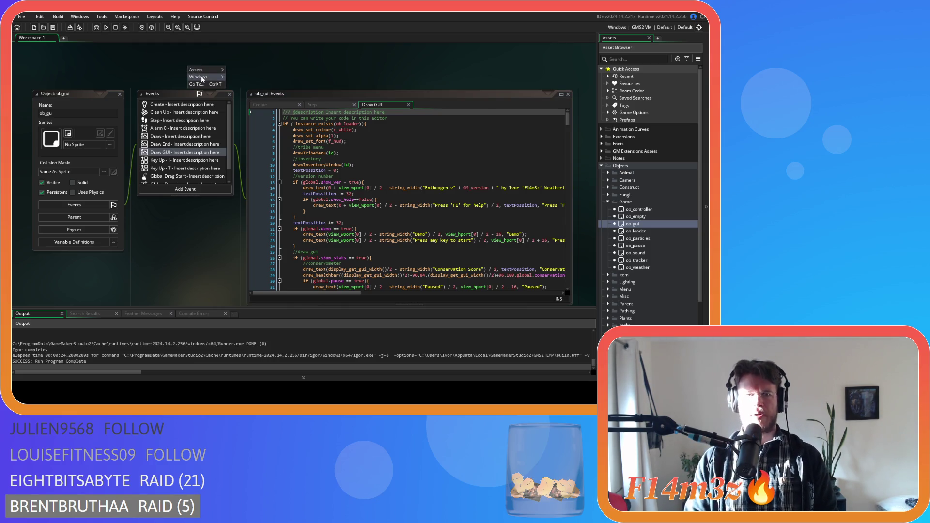
- Close all editors, open ob_menu from the Menu folder, and select its ob_gui creation line 55
click(234, 92)
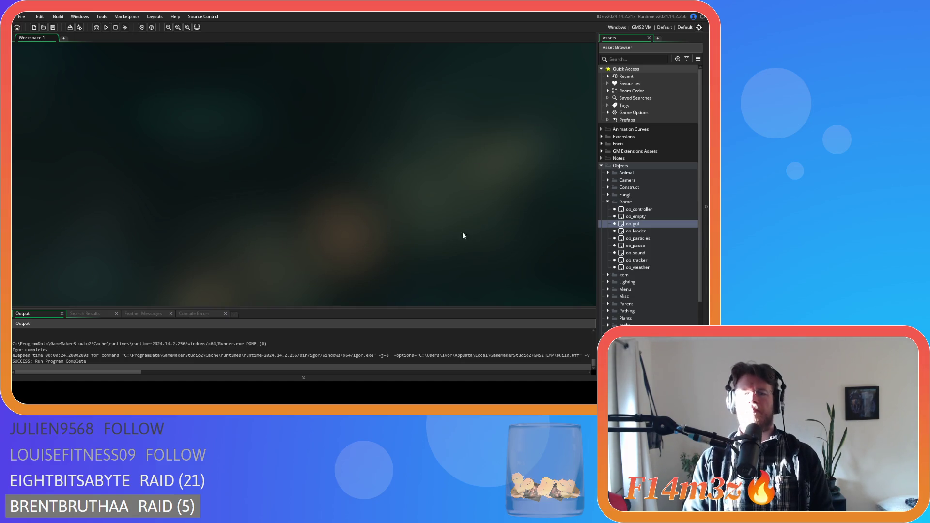
scroll(650, 244, down, 3)
click(608, 245)
click(642, 274)
double_click(642, 275)
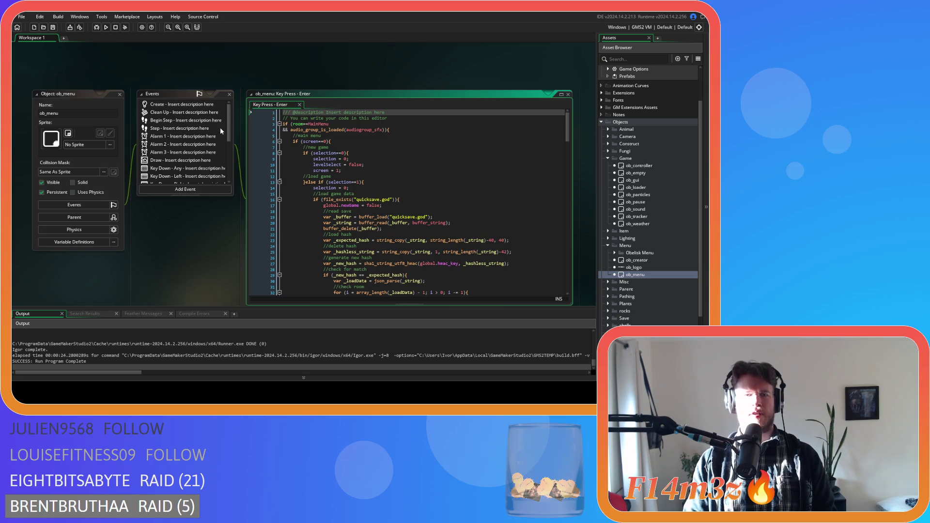
mouse_move(230, 130)
mouse_down()
mouse_move(228, 168)
mouse_move(229, 109)
mouse_up()
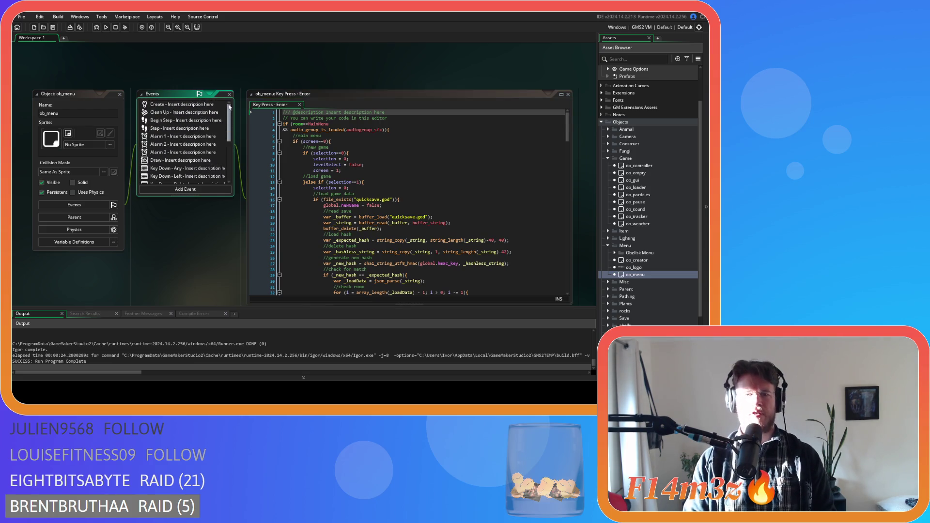
scroll(425, 213, down, 9)
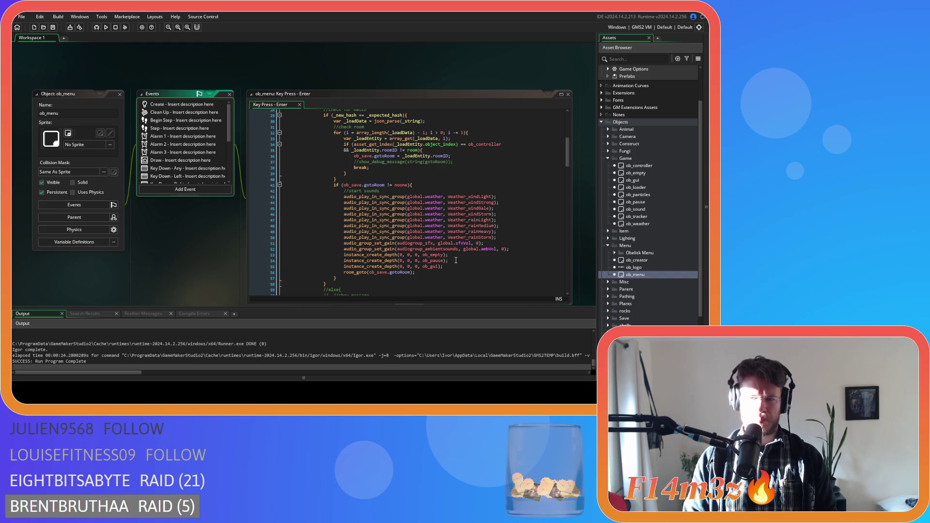
drag(443, 266, 345, 267)
- Run a project-wide search for every place that creates ob_gui
key(ctrl+f)
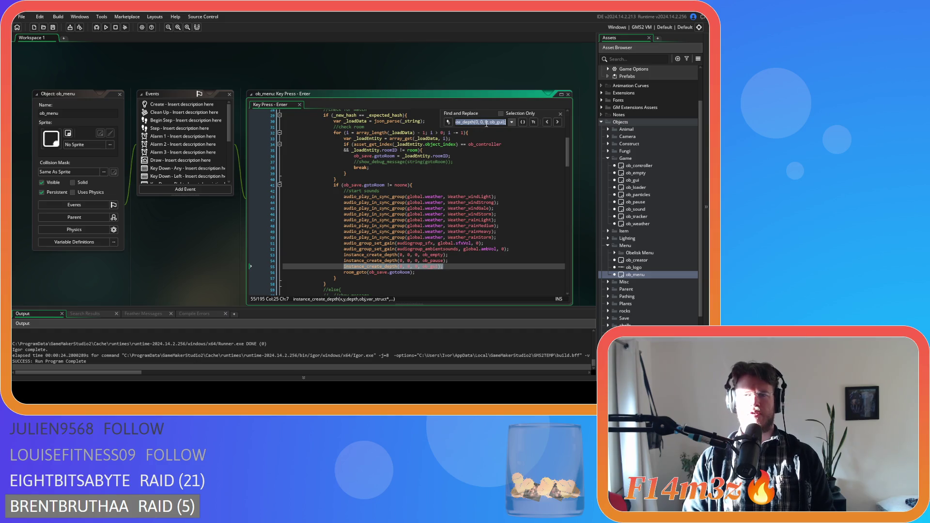
click(560, 113)
key(ctrl+shift+f)
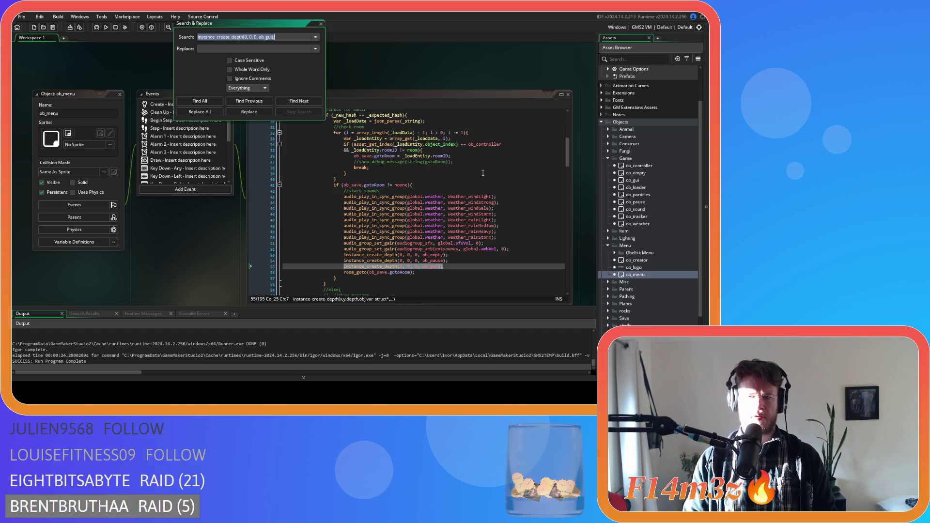
click(200, 101)
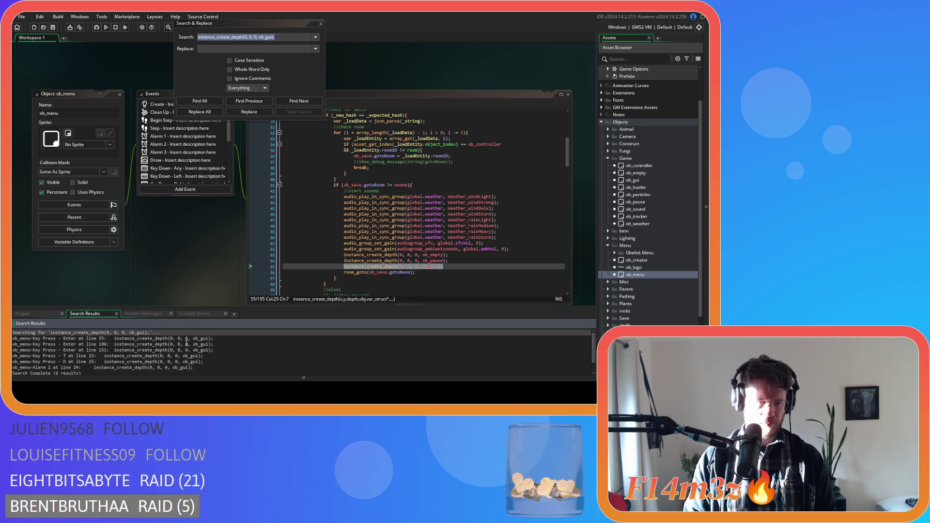
- Review the ob_gui creation matches at lines 55, 106, 151 and in Key Press - T and D
double_click(169, 338)
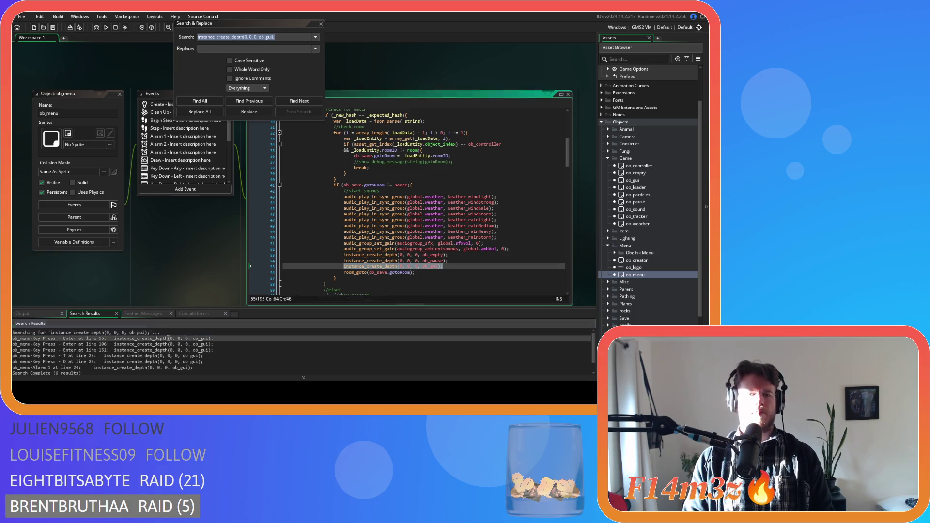
double_click(127, 344)
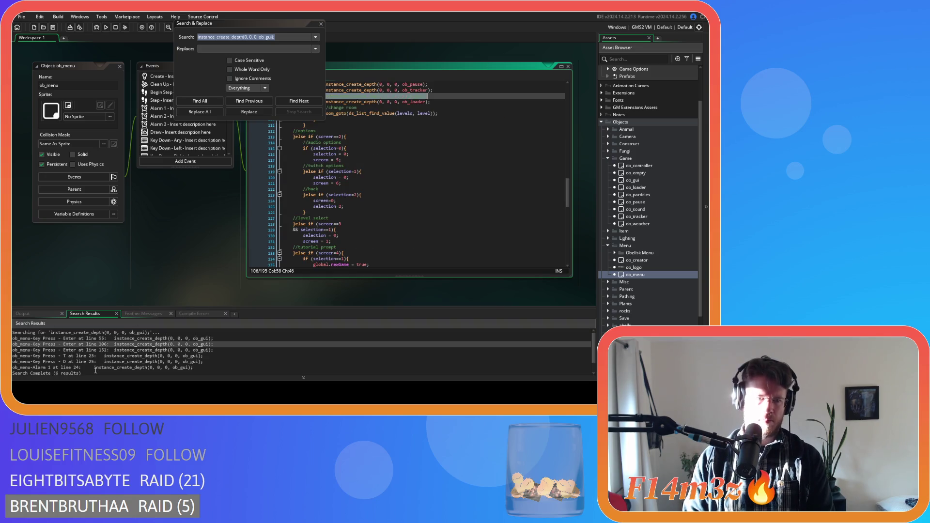
double_click(57, 349)
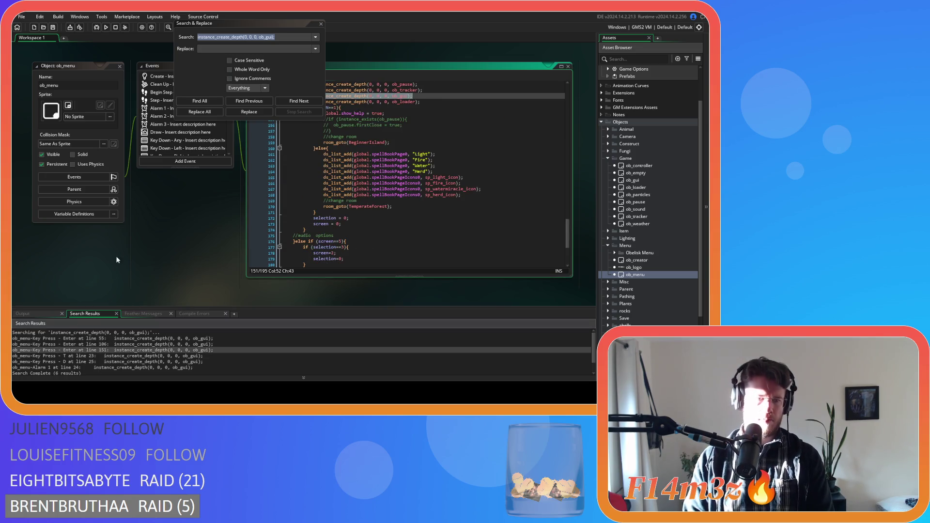
double_click(56, 355)
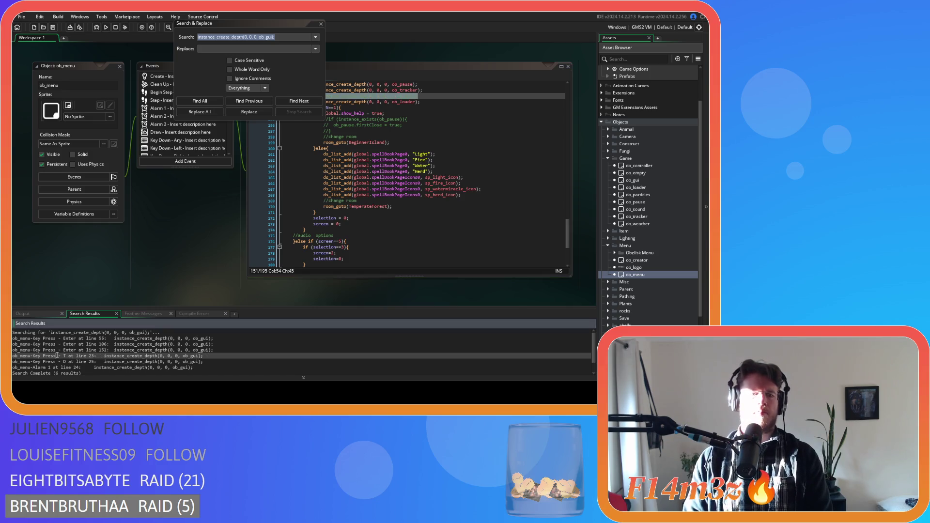
double_click(60, 362)
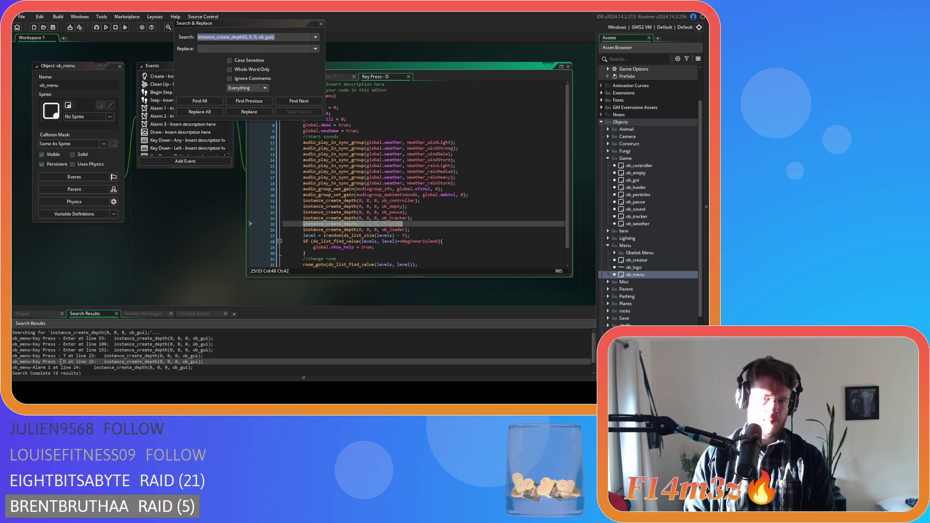
- Comment out the ob_gui creation line in ob_menu's Alarm 1 event and close Search & Replace
double_click(62, 367)
key(ctrl+k)
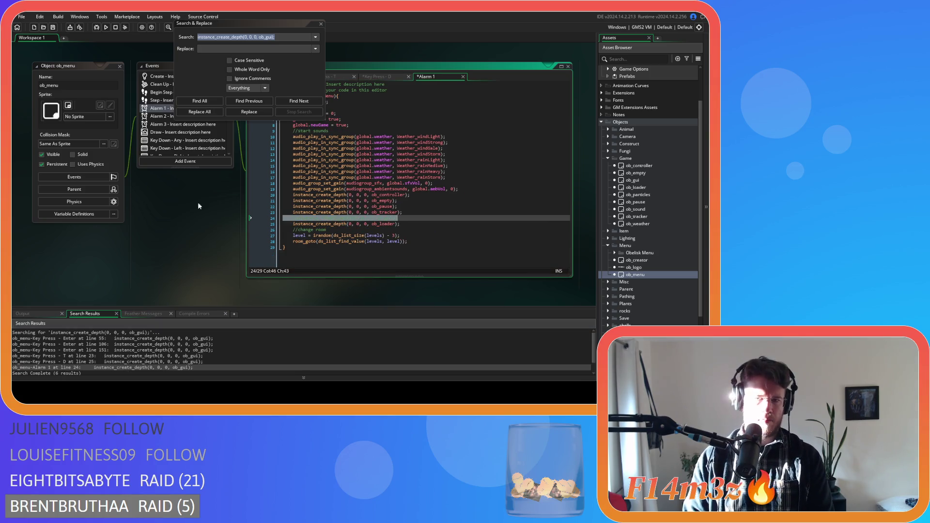
click(321, 23)
click(465, 206)
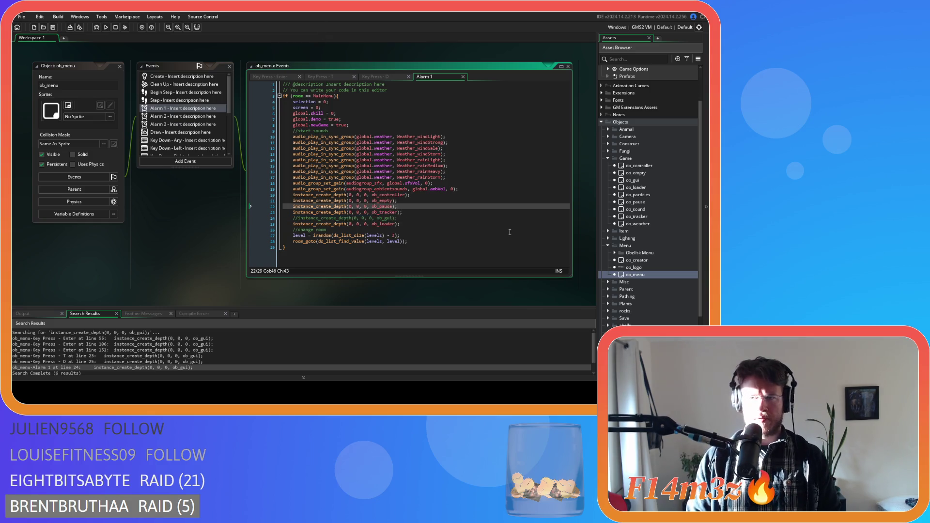
double_click(635, 187)
- Open ob_save from the Save folder and view its Key Press - F6 quickload code
click(362, 201)
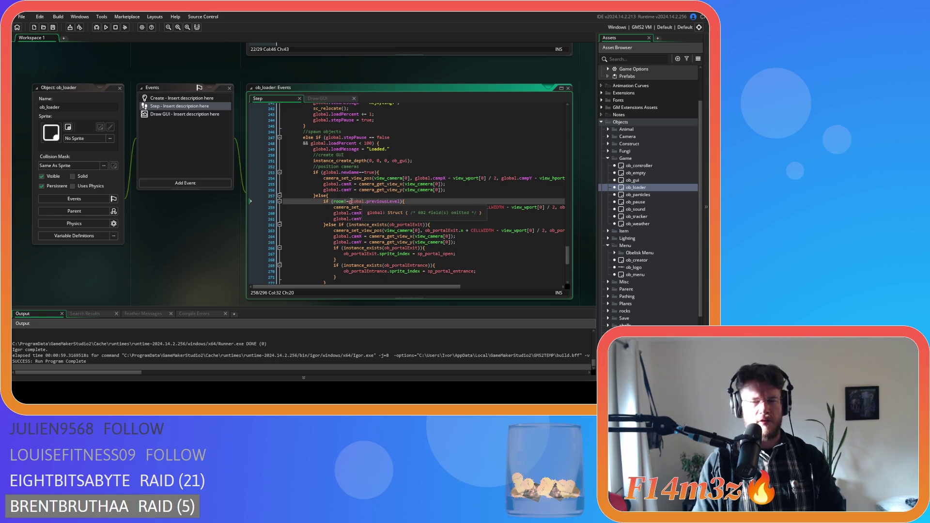
scroll(653, 252, down, 3)
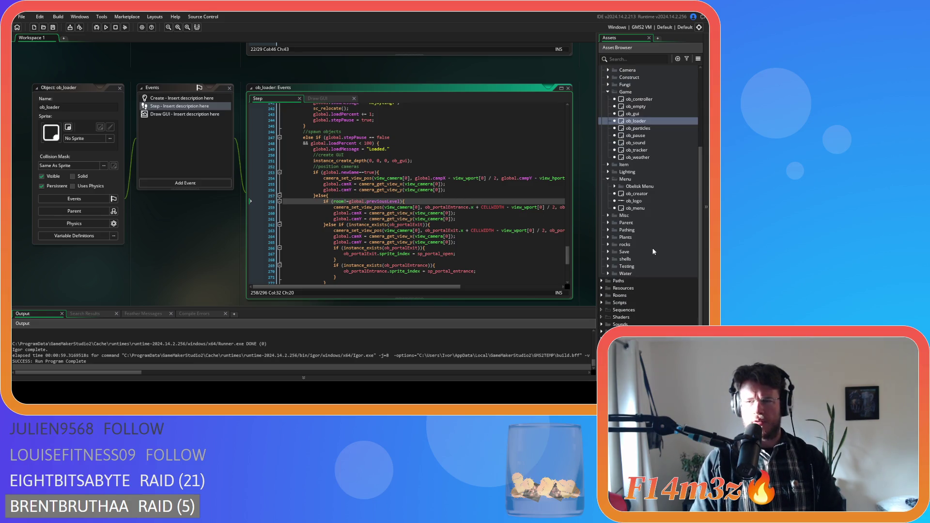
click(608, 252)
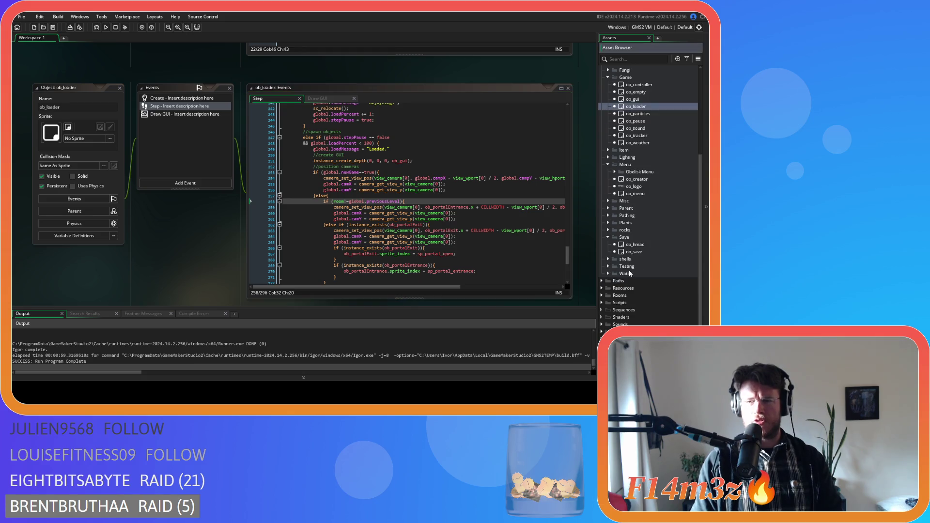
double_click(635, 252)
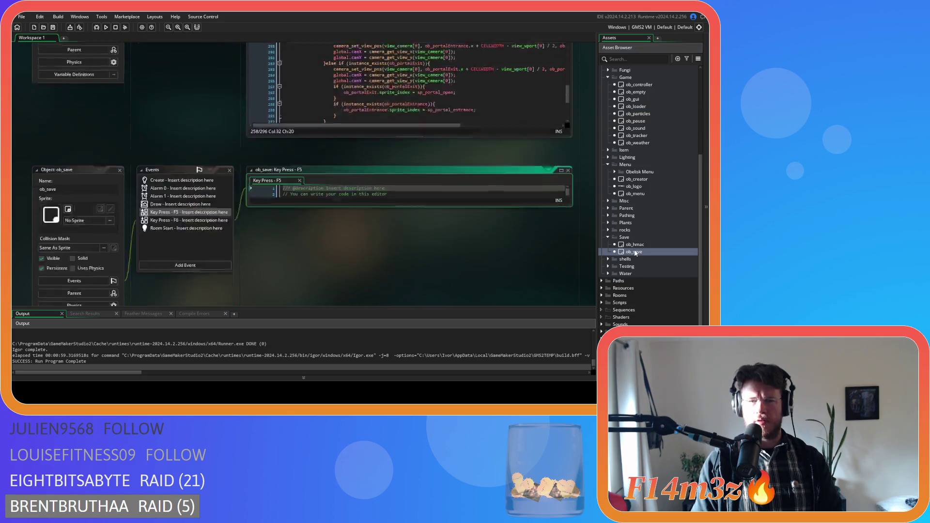
mouse_move(566, 124)
mouse_down()
mouse_move(559, 205)
mouse_move(563, 125)
mouse_up()
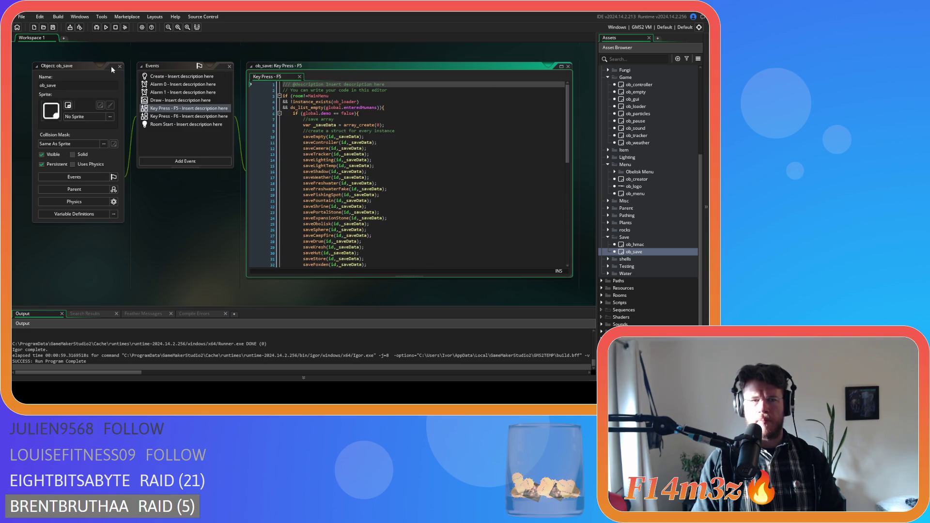
click(161, 117)
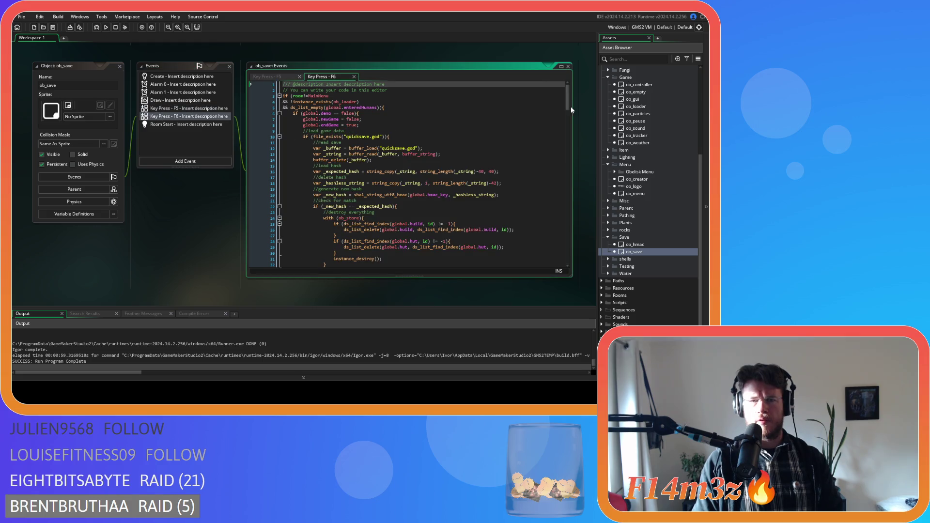
scroll(571, 111, down, 15)
scroll(577, 137, down, 15)
- Build and run the game with F5 to test quickload, then close it with Alt+F4
key(F5)
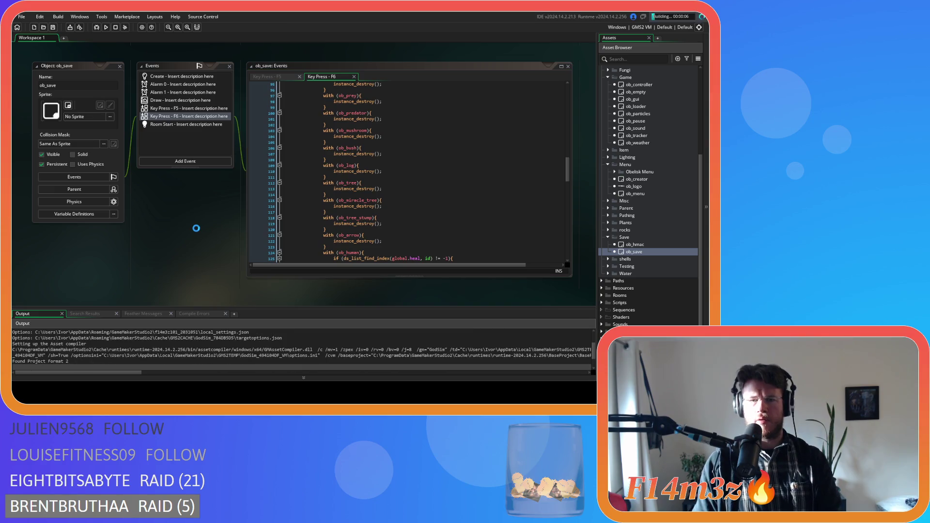
scroll(388, 174, down, 15)
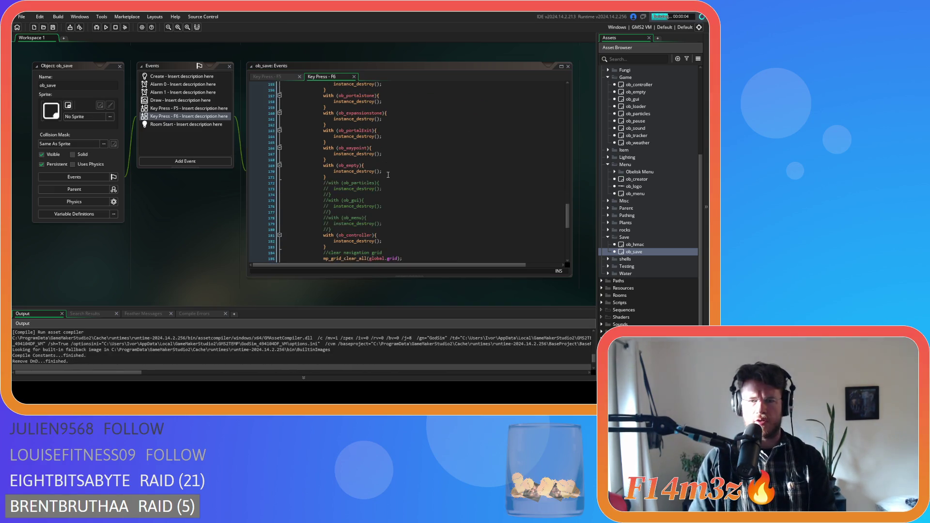
scroll(388, 175, down, 2)
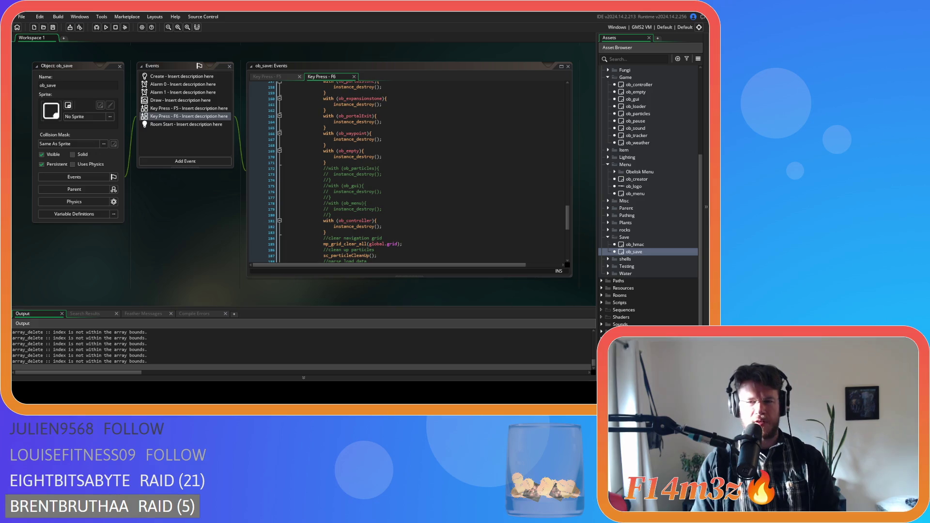
key(alt+F4)
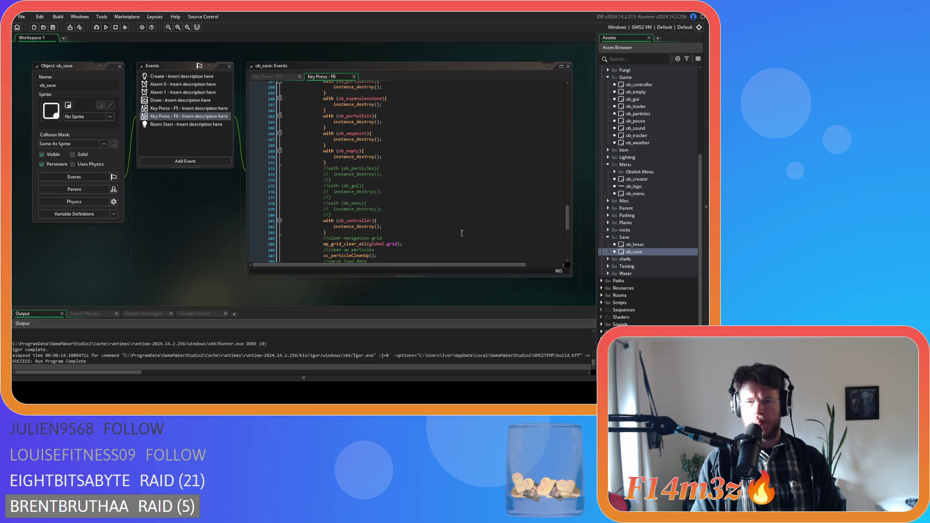
scroll(482, 242, down, 3)
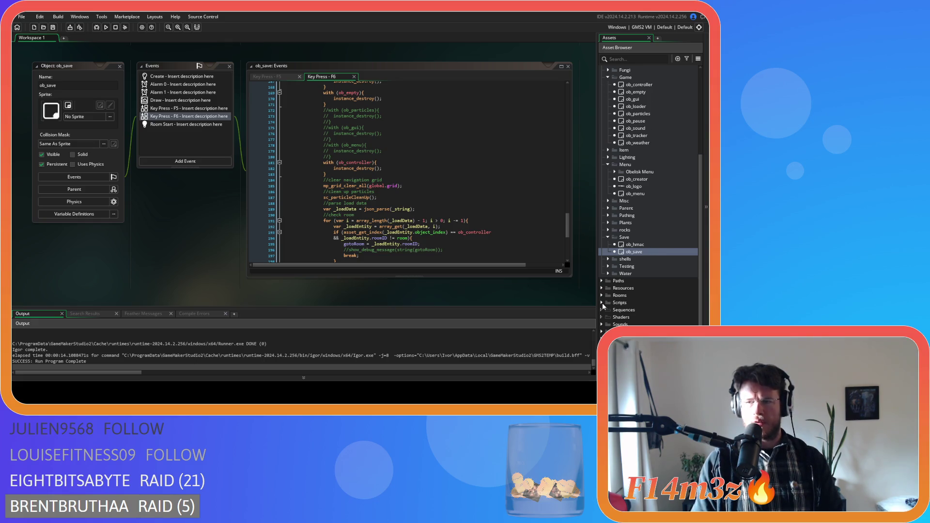
scroll(618, 264, up, 3)
double_click(635, 251)
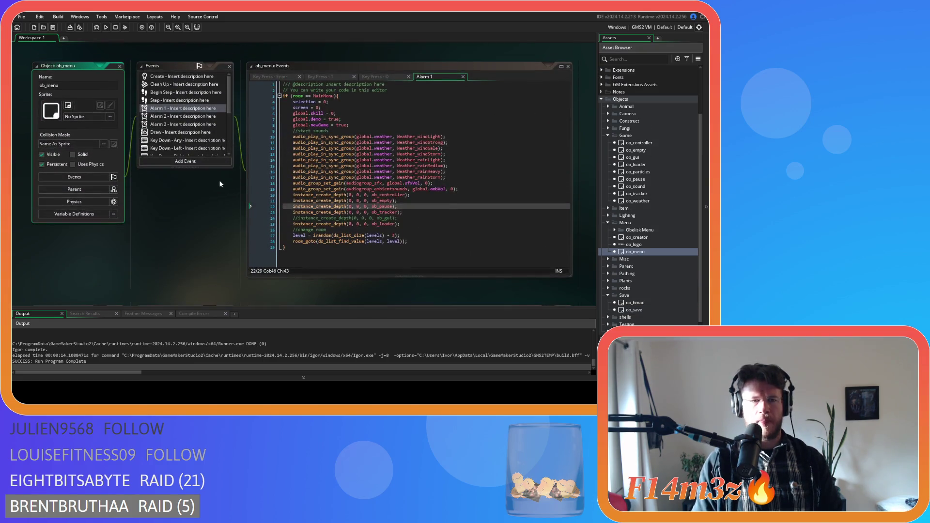
- Review ob_menu's Key Press - Enter code, where the quickload ob_gui creation line is commented out
scroll(188, 134, down, 2)
scroll(189, 134, down, 1)
click(185, 107)
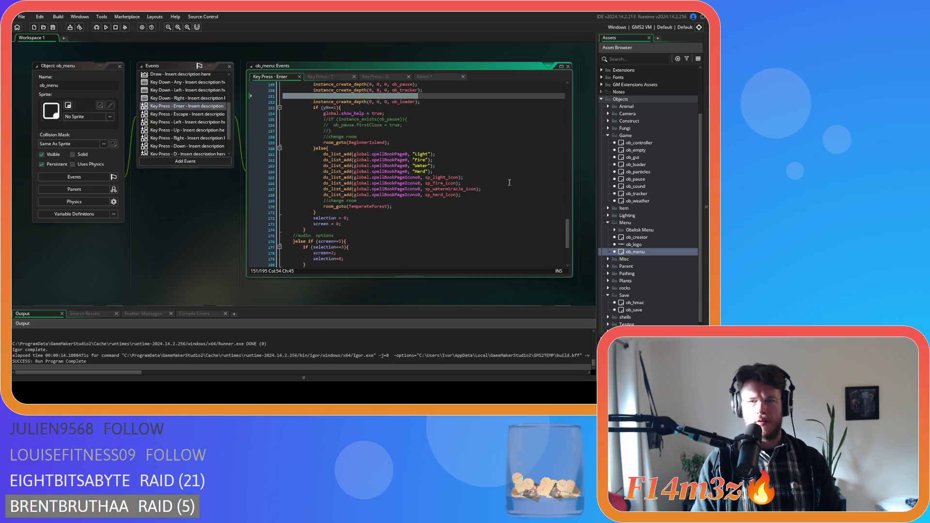
mouse_move(567, 240)
mouse_down()
mouse_move(567, 145)
mouse_move(554, 94)
mouse_move(557, 126)
mouse_move(545, 109)
mouse_move(546, 134)
mouse_move(536, 103)
mouse_up()
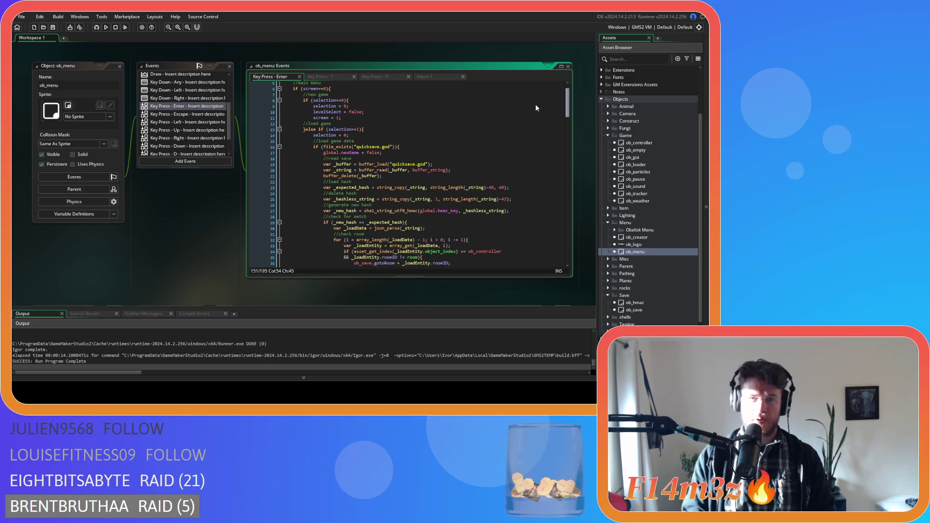
scroll(191, 102, up, 3)
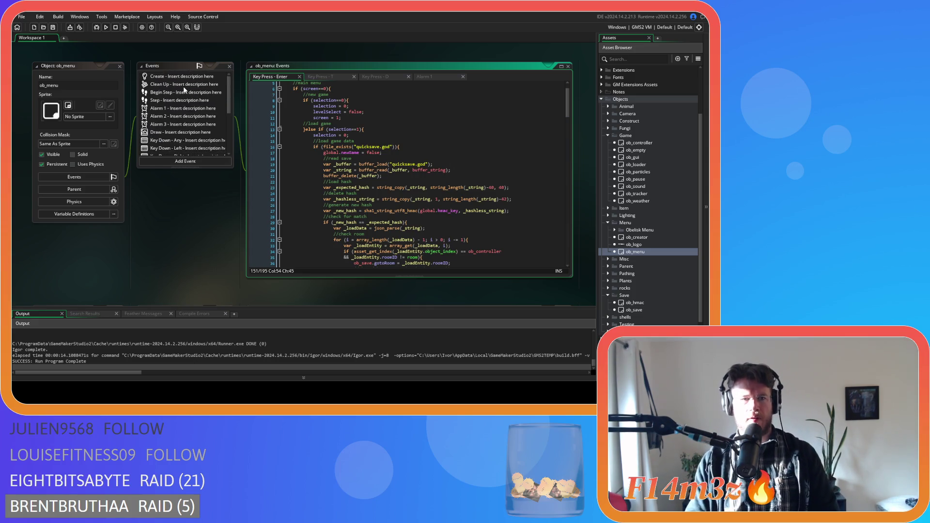
double_click(185, 92)
double_click(186, 100)
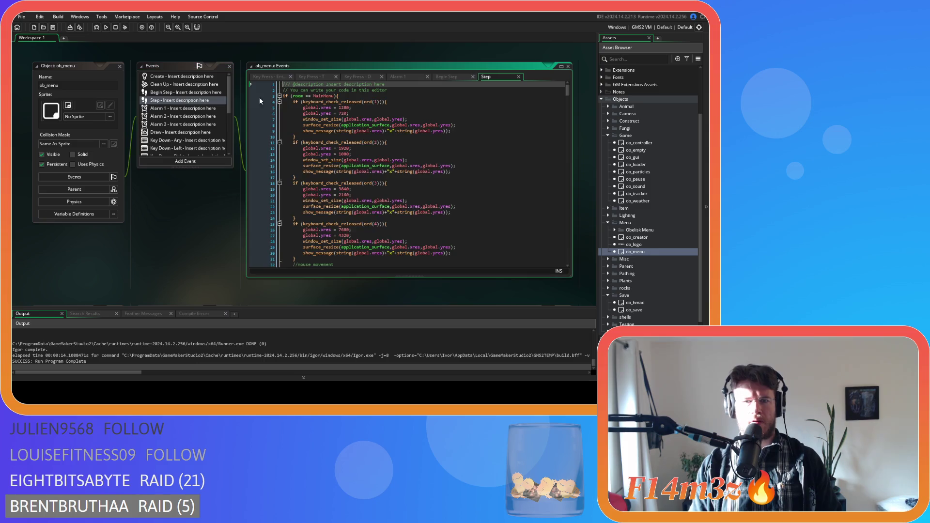
click(459, 75)
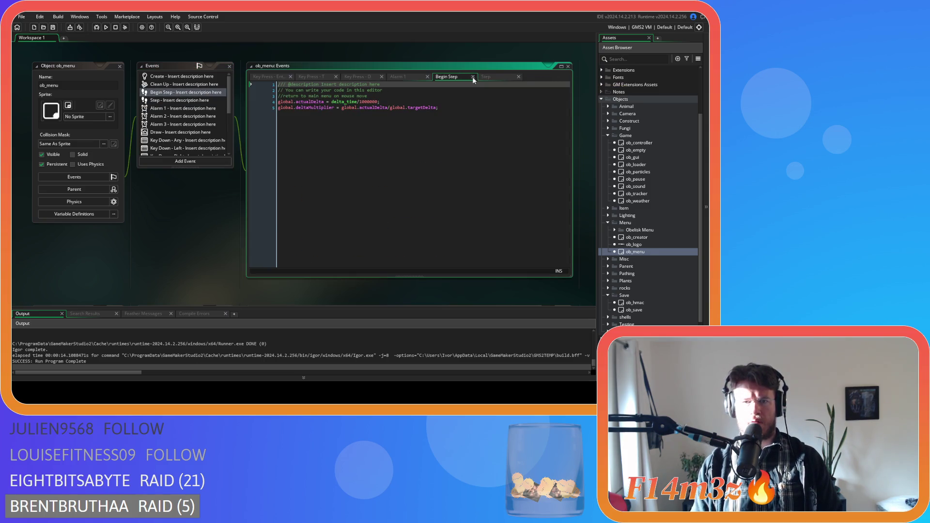
click(473, 76)
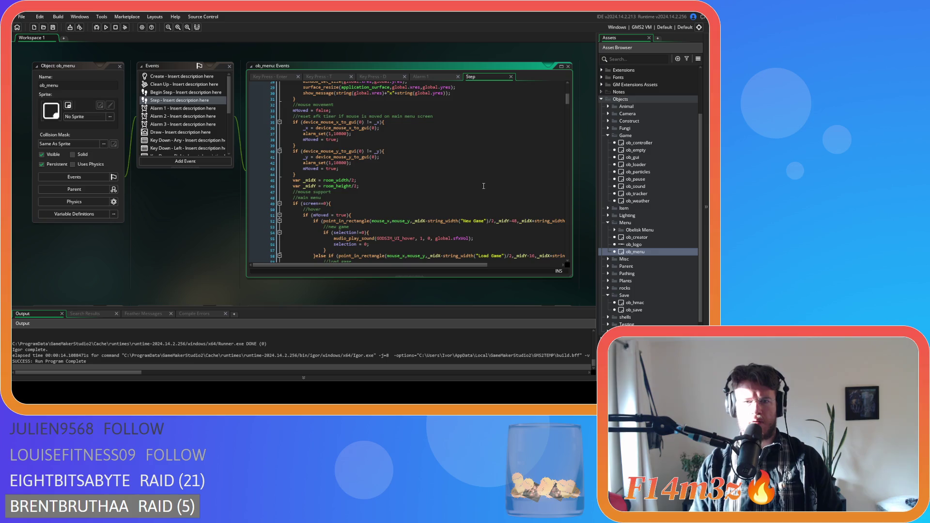
scroll(483, 186, down, 18)
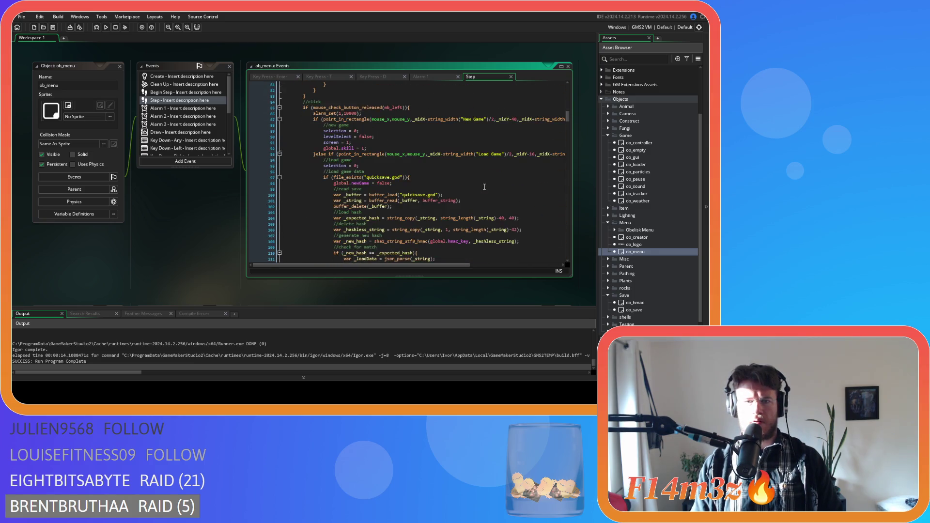
scroll(484, 187, down, 9)
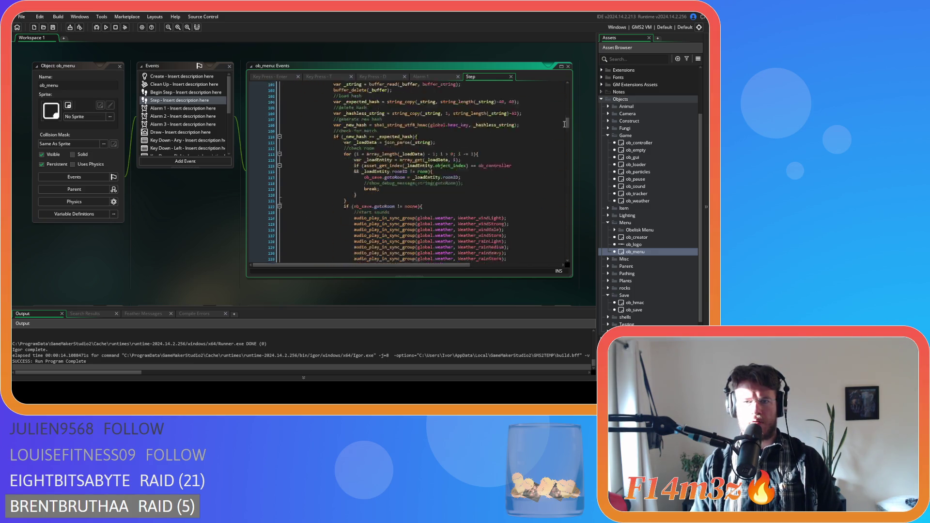
mouse_move(570, 124)
mouse_down()
mouse_move(563, 263)
mouse_move(557, 78)
mouse_up()
scroll(498, 151, down, 5)
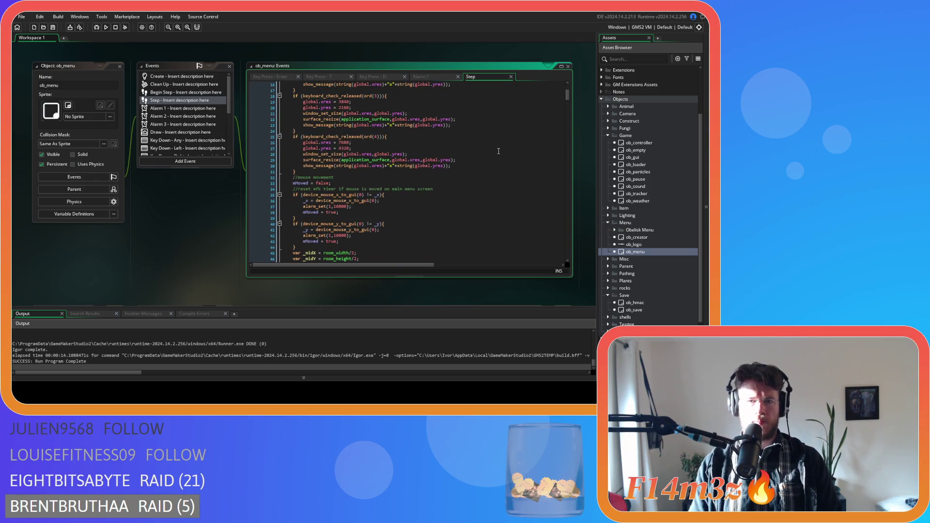
scroll(499, 151, down, 6)
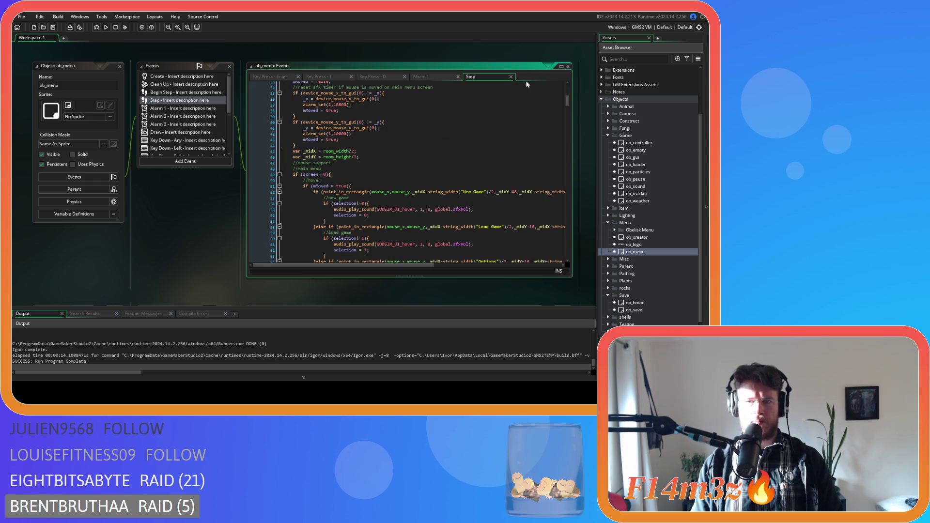
click(511, 78)
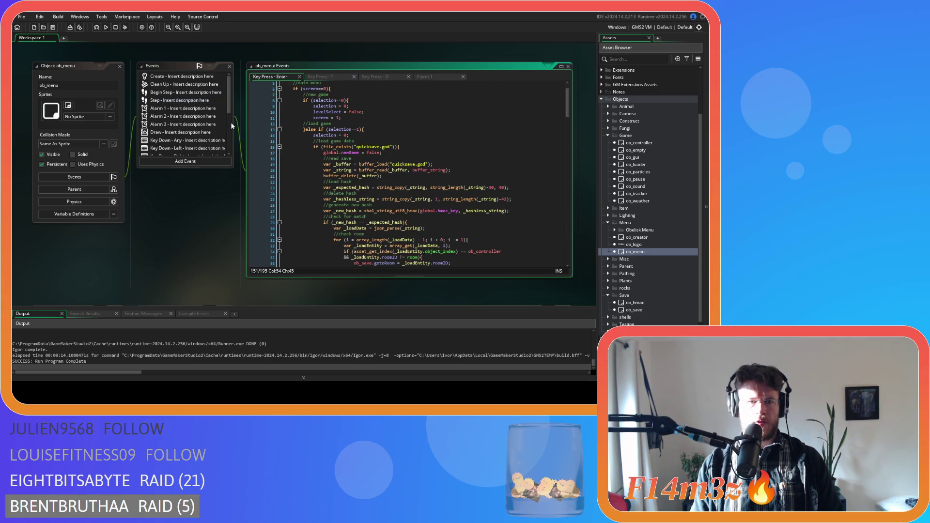
scroll(230, 121, down, 5)
- Look over the Room Start event code, then close it
click(184, 152)
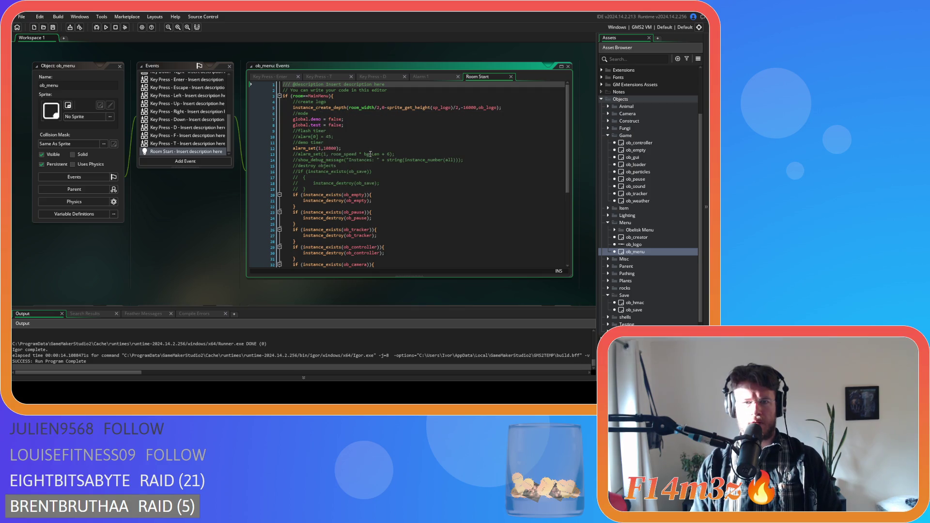
scroll(432, 157, down, 7)
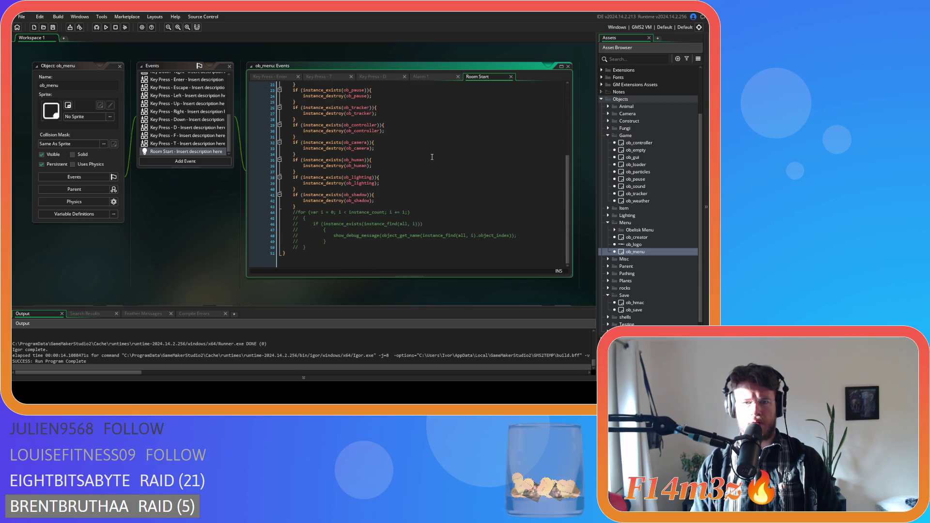
scroll(424, 180, up, 6)
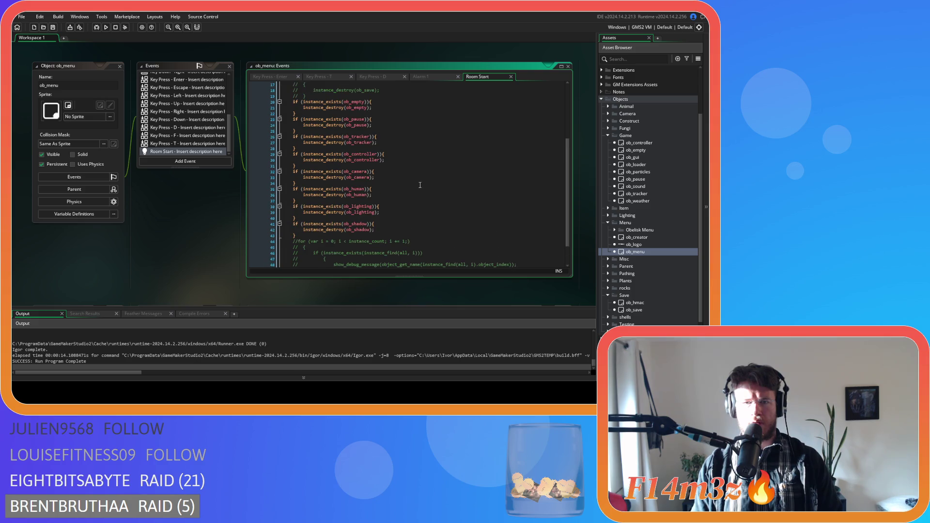
scroll(420, 185, up, 1)
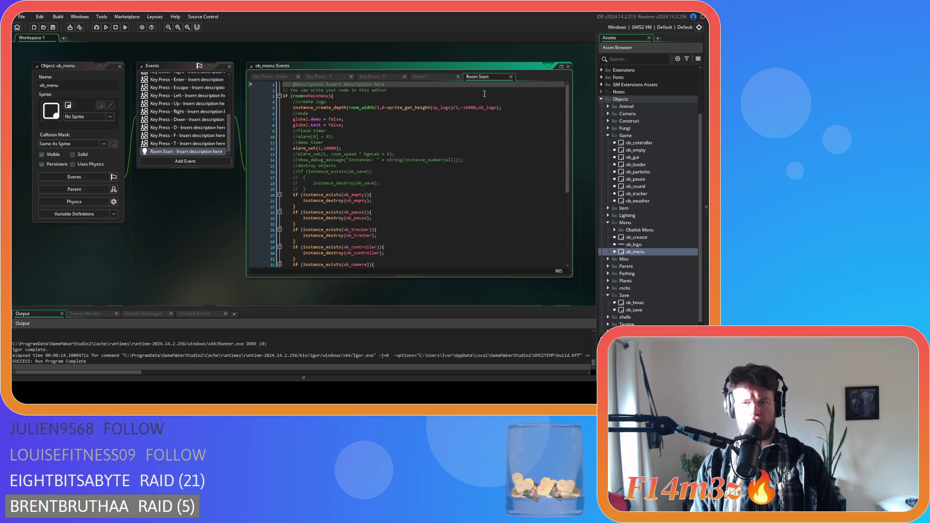
click(511, 77)
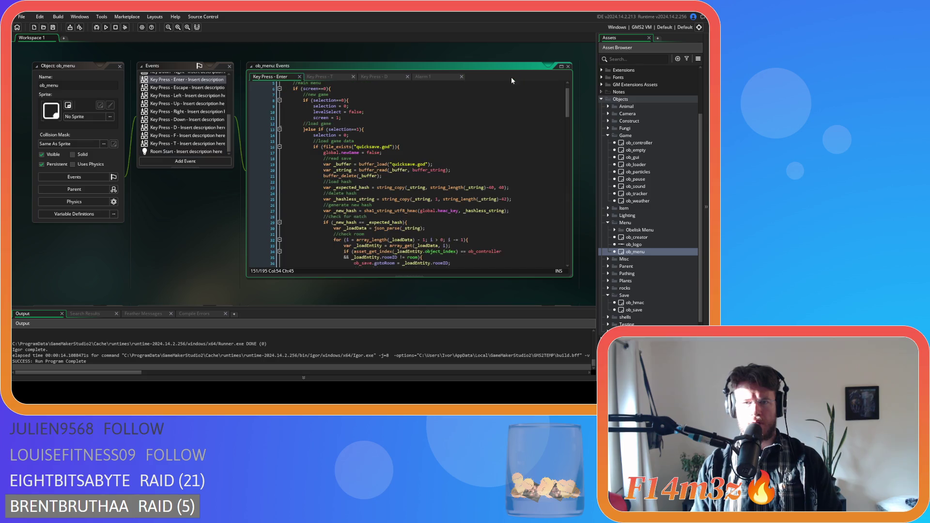
- Inspect the global.newGame = false and loaded entity lines, then open ob_save
scroll(456, 188, down, 3)
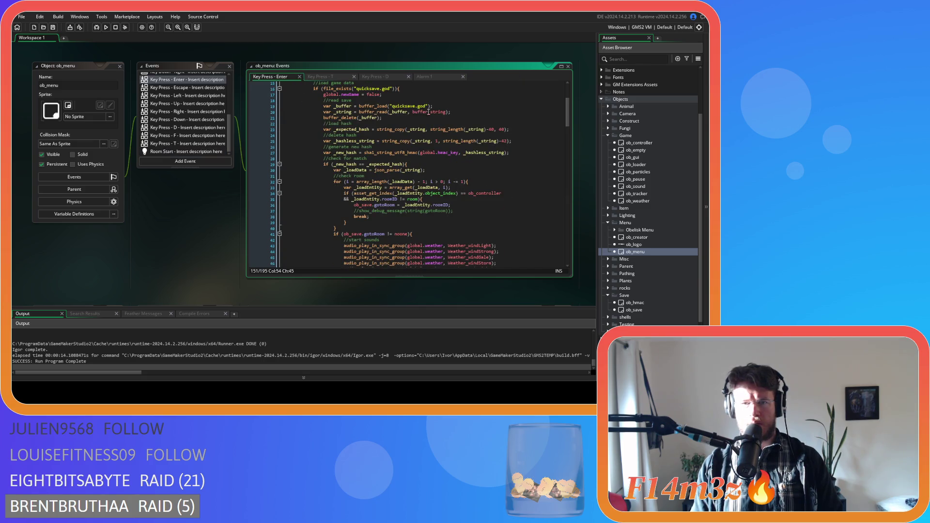
click(416, 95)
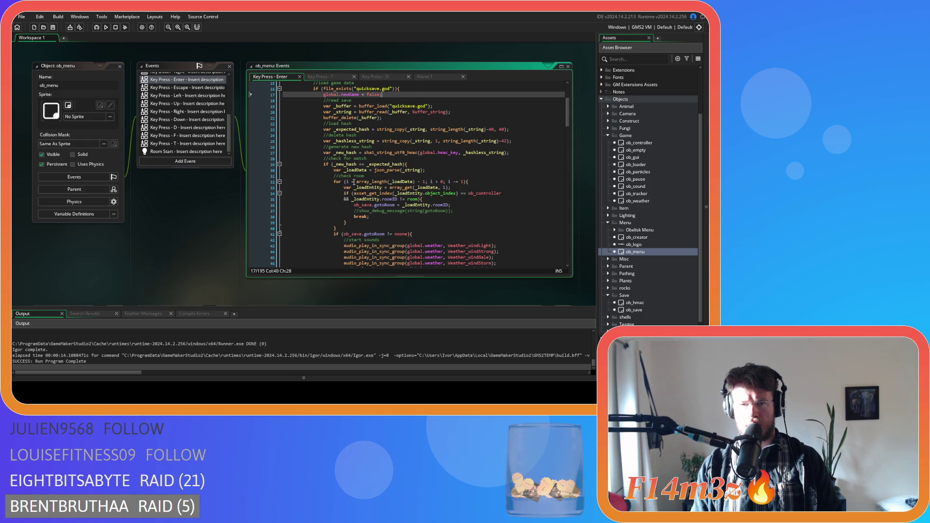
click(465, 187)
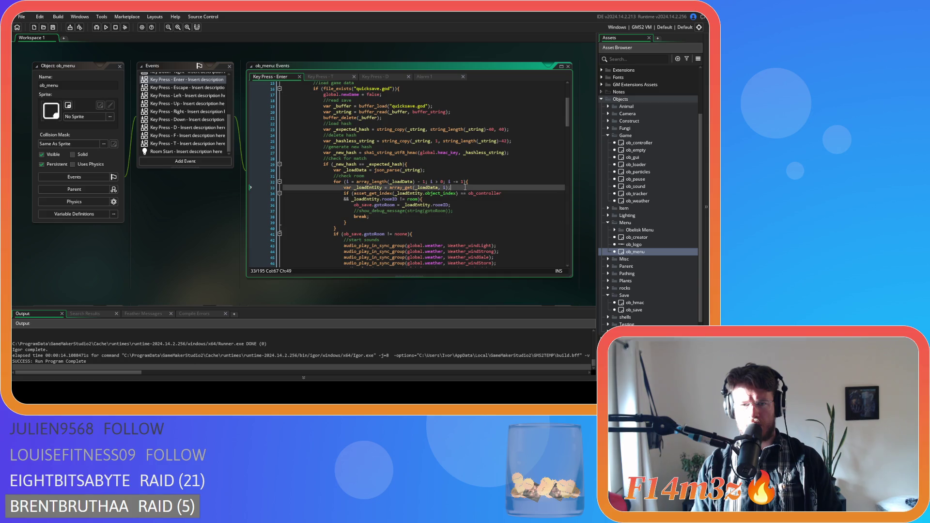
scroll(465, 191, down, 2)
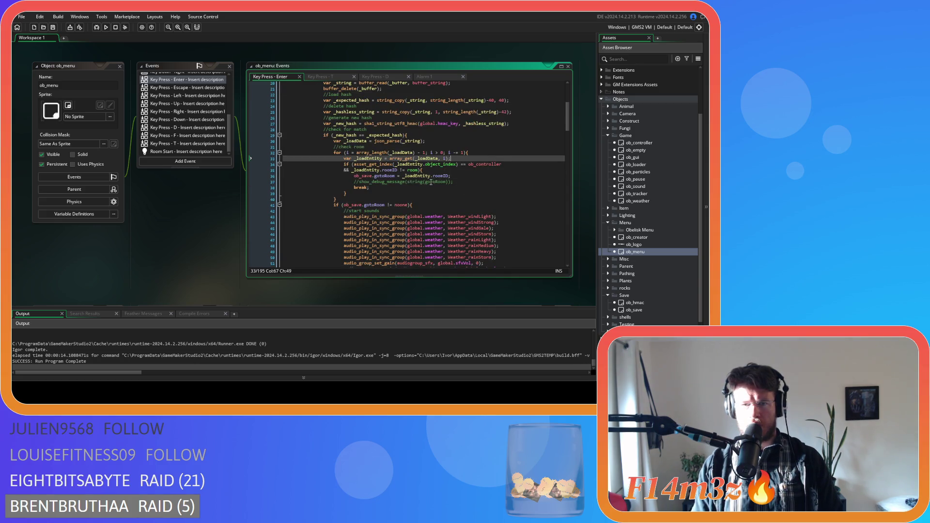
scroll(420, 185, down, 2)
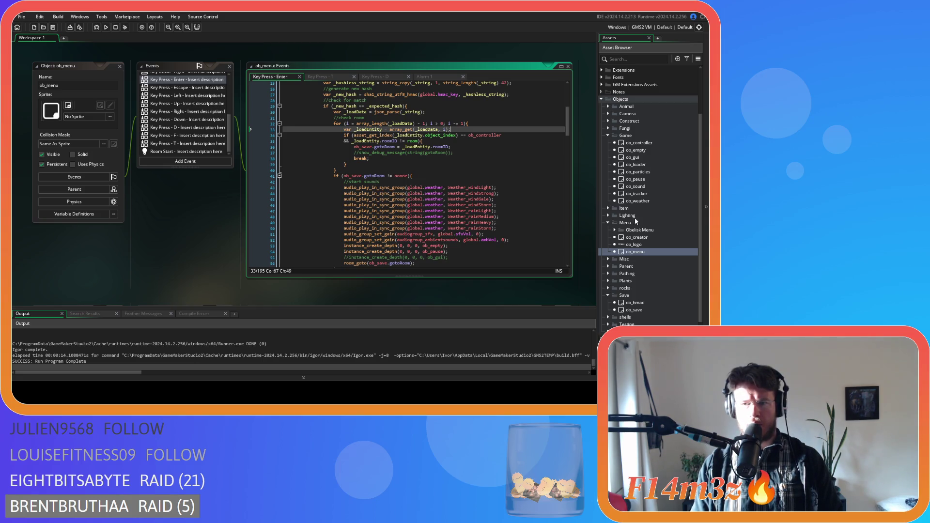
double_click(633, 310)
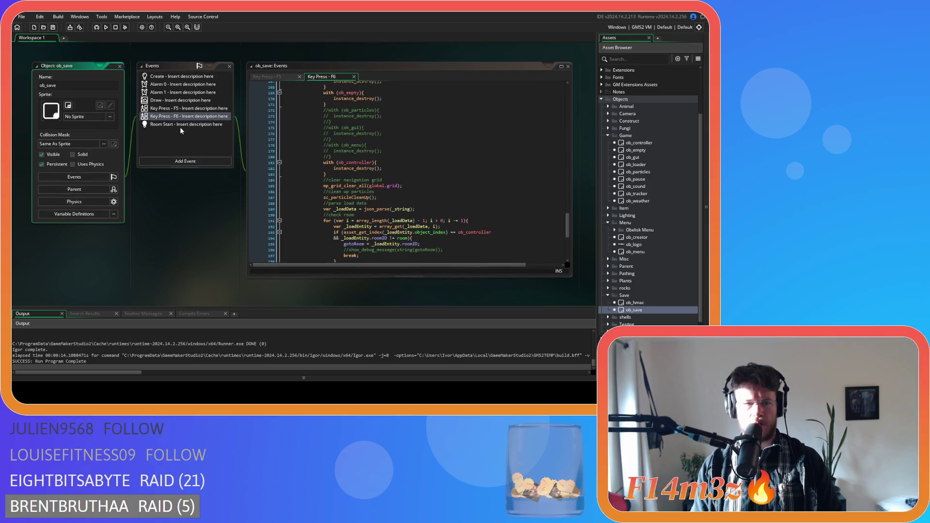
- Show ob_save's Room Start quickload code and jump from its sc_loadCode call into the script
click(178, 126)
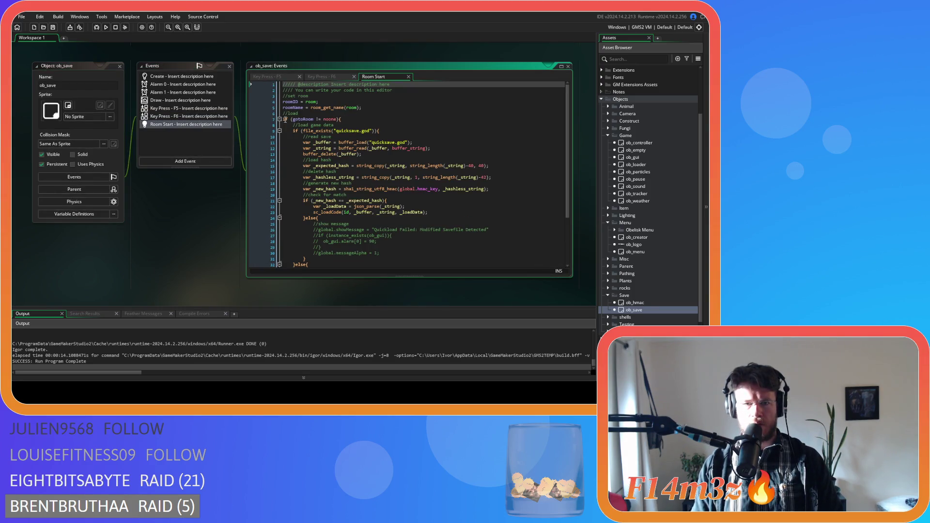
scroll(380, 140, down, 5)
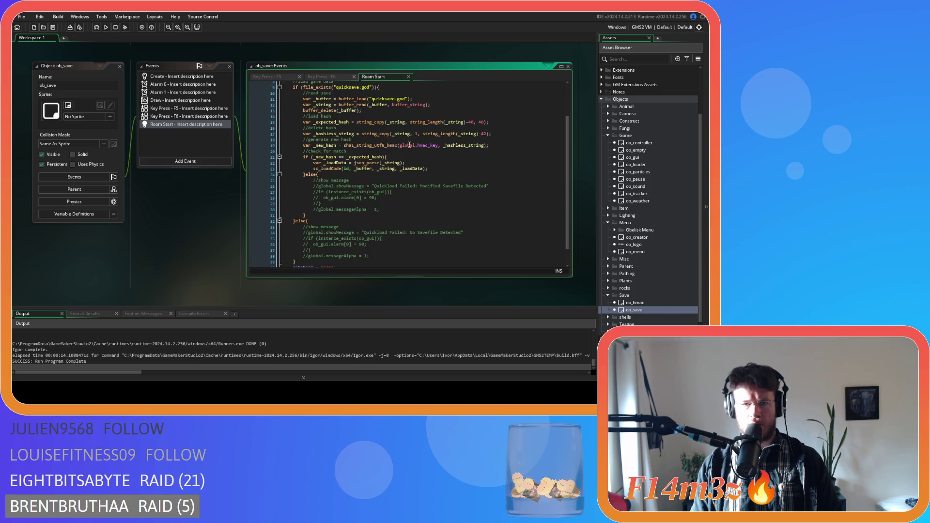
scroll(422, 147, up, 5)
click(449, 144)
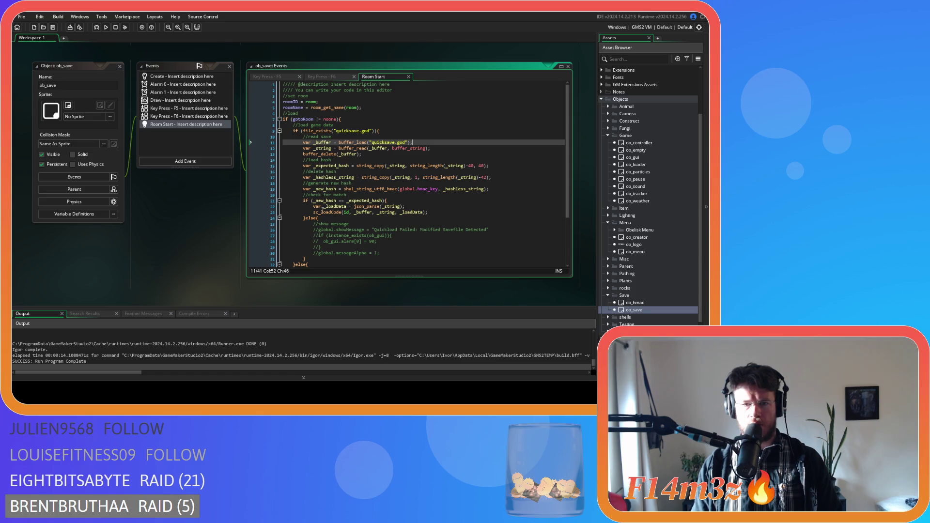
middle_click(323, 212)
scroll(419, 148, down, 20)
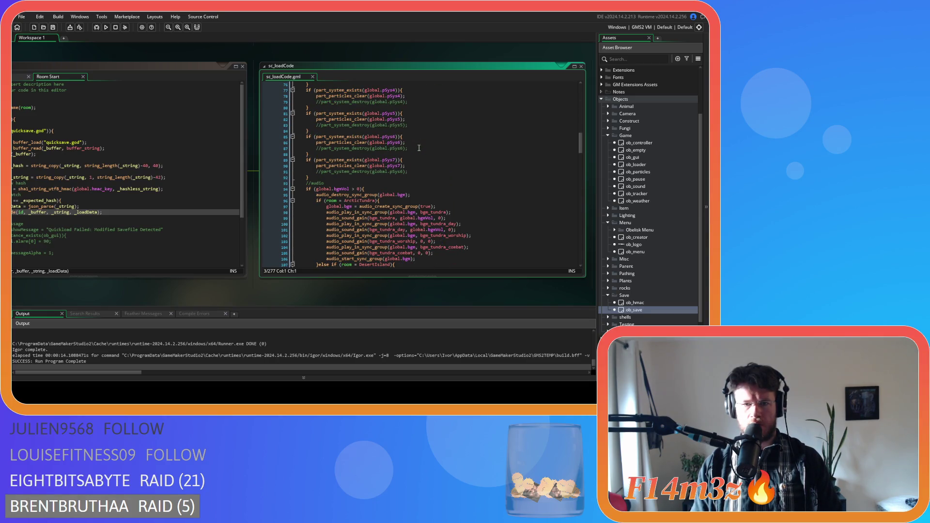
- Delete the commented-out lines 203–227 from sc_loadCode's local-variable loading code
scroll(419, 148, down, 20)
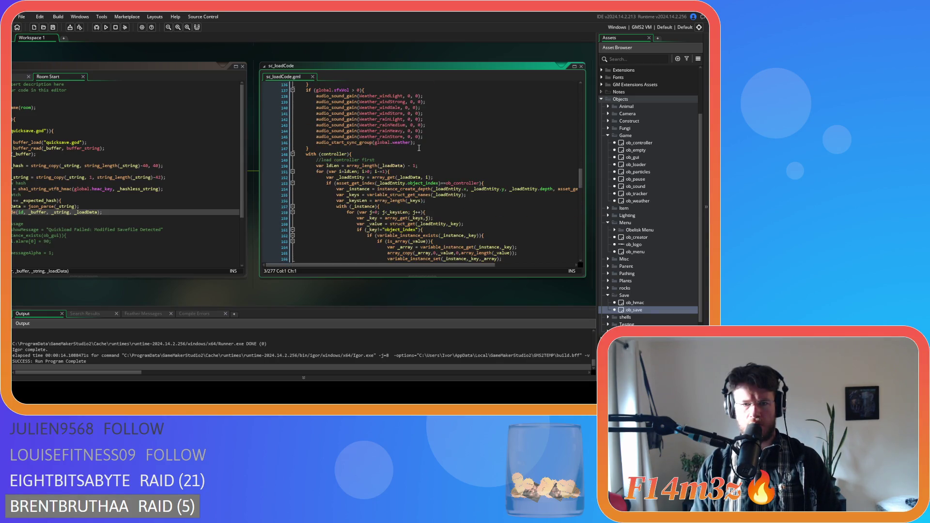
scroll(419, 148, down, 4)
scroll(419, 149, up, 3)
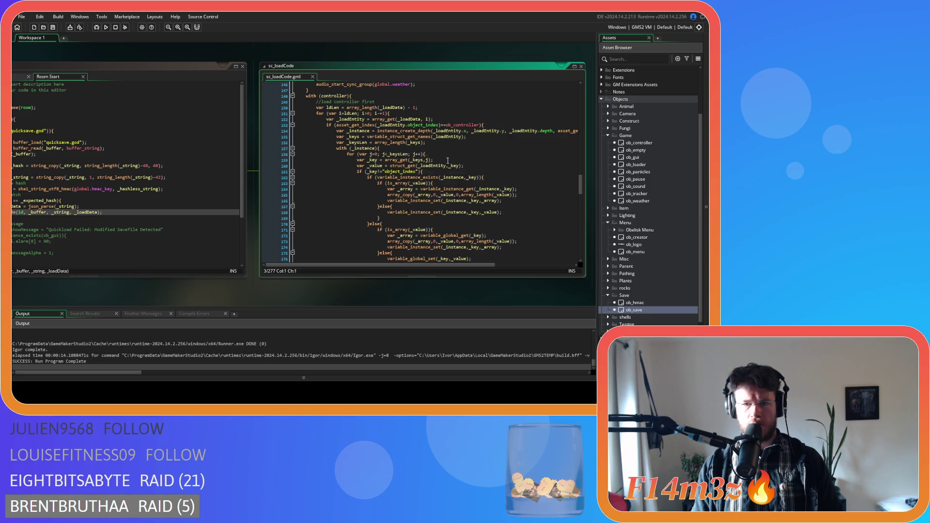
scroll(478, 169, down, 2)
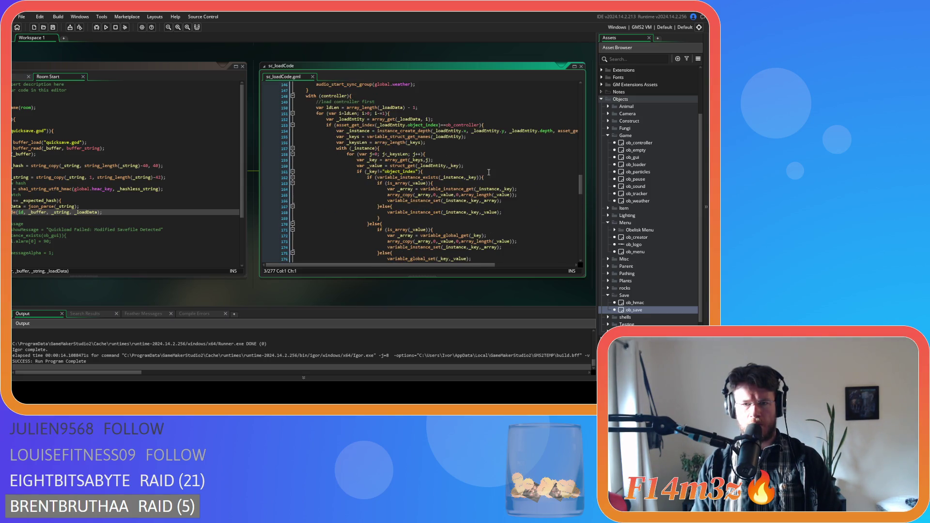
scroll(526, 173, down, 10)
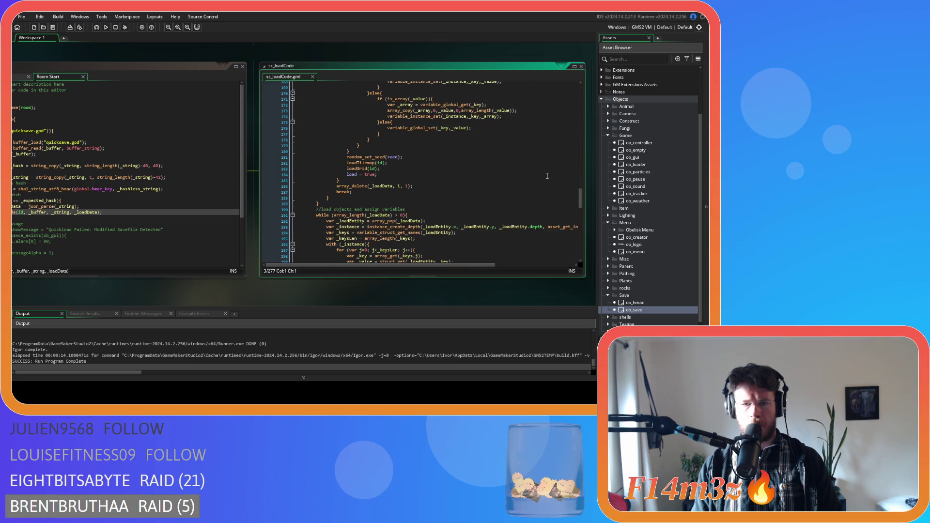
scroll(546, 175, down, 3)
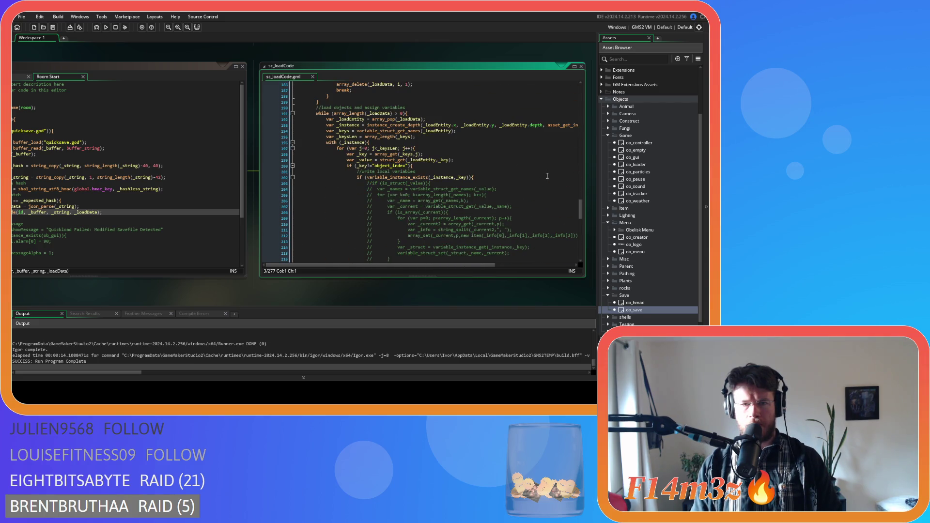
scroll(547, 176, down, 5)
mouse_move(389, 235)
mouse_down()
mouse_move(291, 190)
mouse_move(249, 94)
mouse_up()
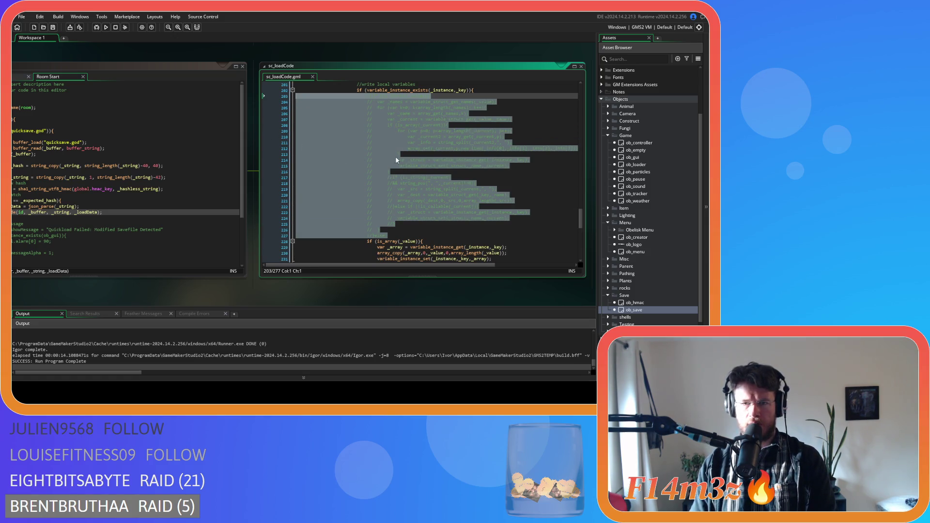
key(BackSpace)
key(BackSpace)
- Scroll through the rest of sc_loadCode and focus ob_save's Room Start code
scroll(385, 186, down, 3)
scroll(385, 185, down, 2)
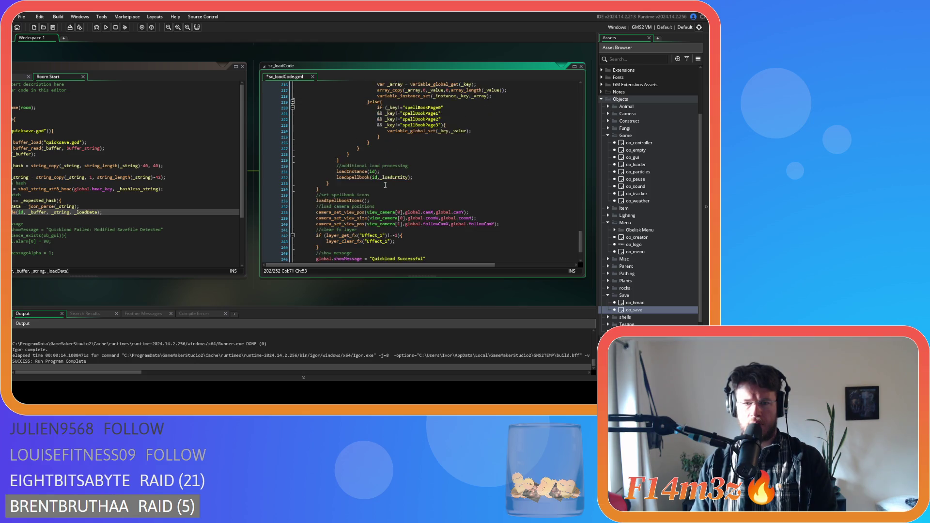
scroll(385, 185, down, 3)
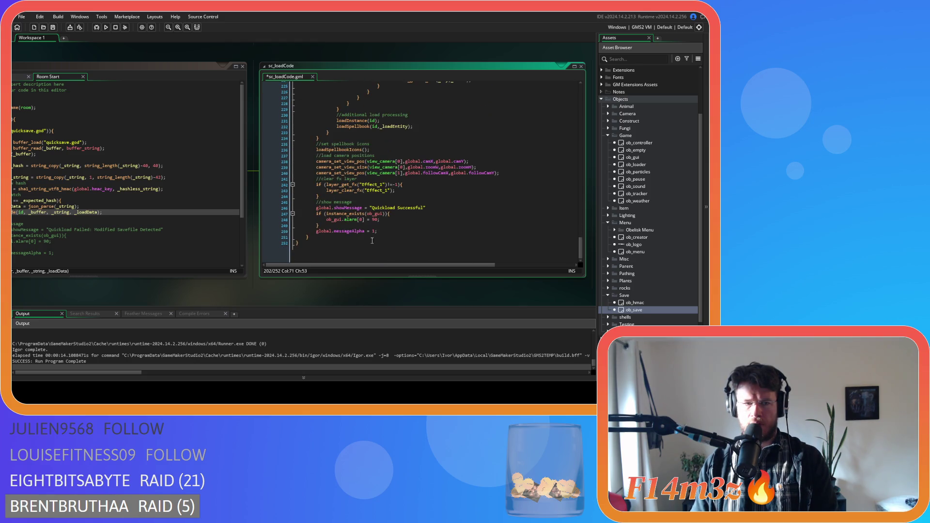
click(172, 271)
scroll(291, 210, up, 1)
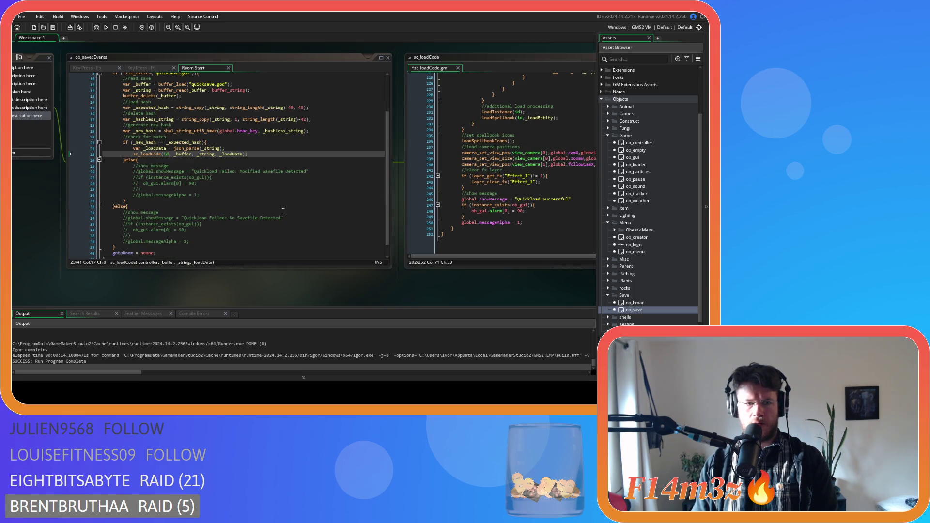
- Centre the sc_loadCode editor, save it with Ctrl+S, and open the ob_menu object
scroll(282, 211, up, 3)
scroll(276, 219, left, 3)
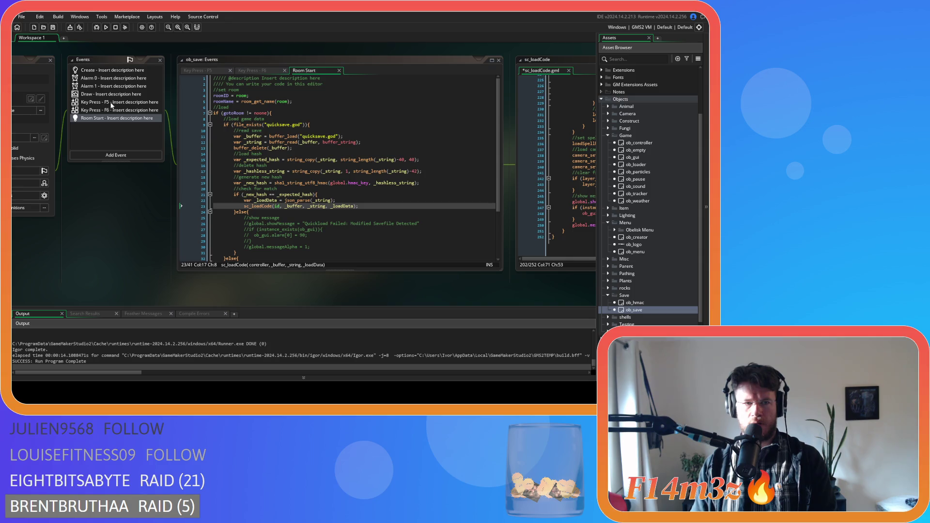
drag(324, 286, 148, 286)
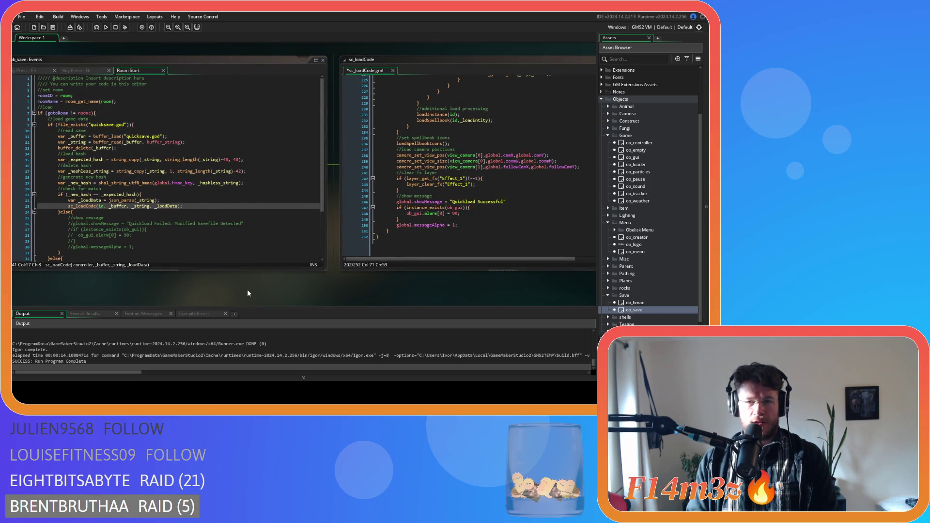
drag(247, 290, 156, 292)
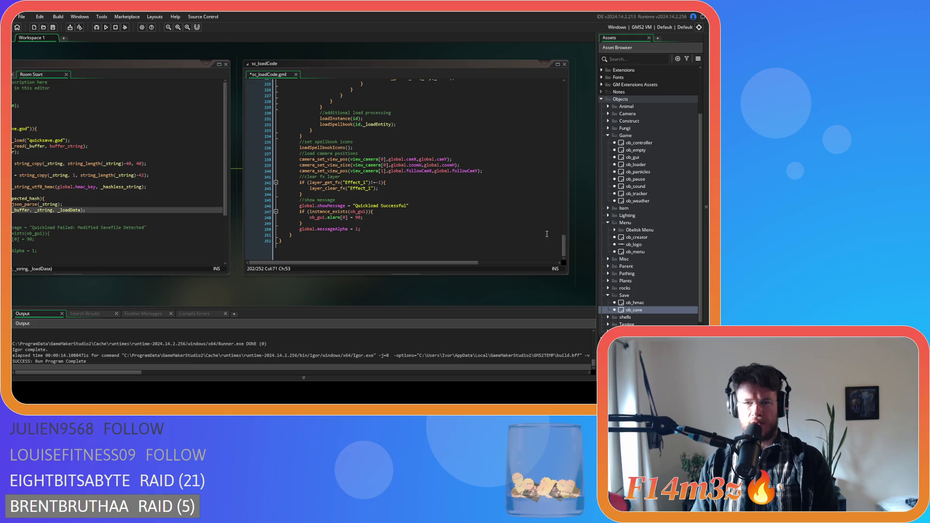
mouse_move(566, 249)
mouse_down()
mouse_move(553, 166)
mouse_move(547, 181)
mouse_move(543, 81)
mouse_move(557, 252)
mouse_up()
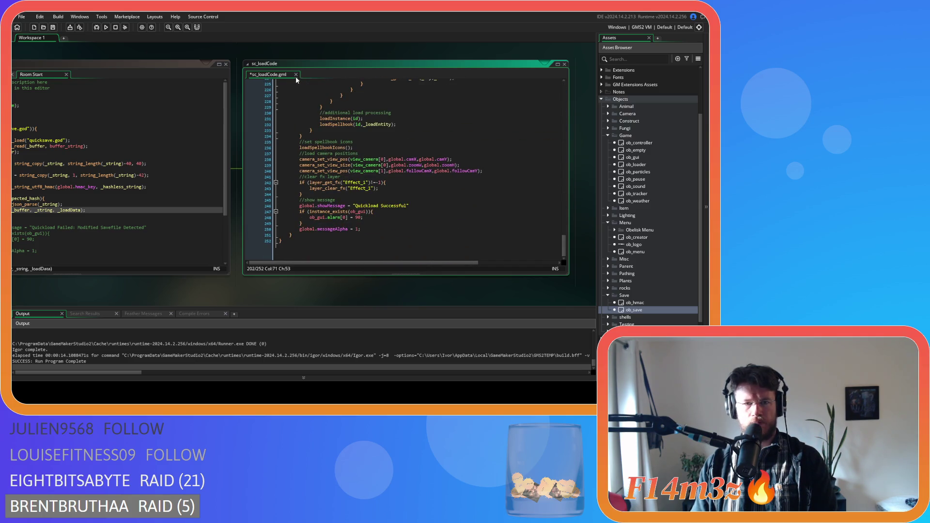
click(311, 101)
key(ctrl+s)
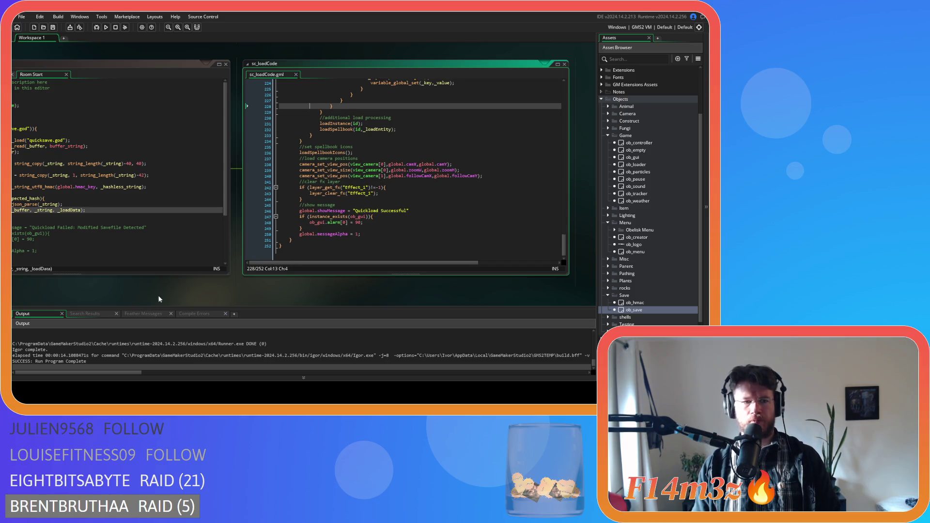
double_click(648, 250)
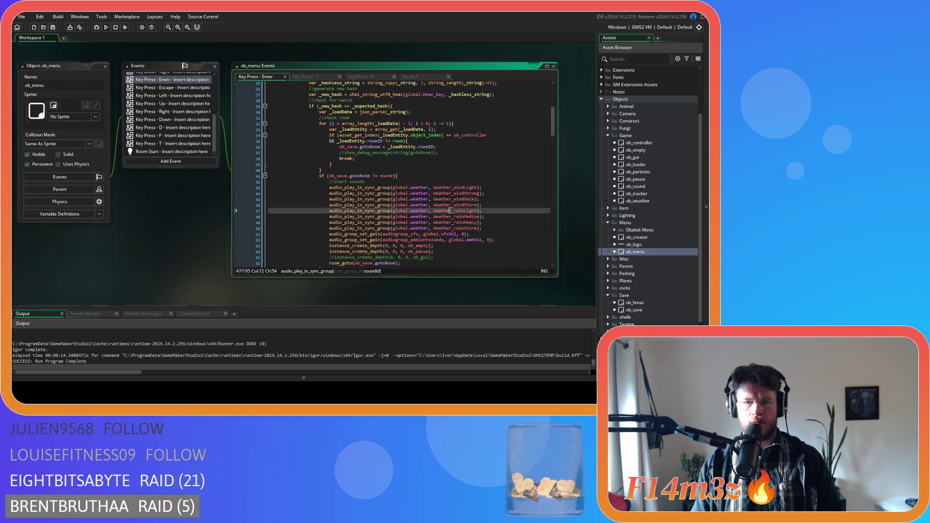
- Review ob_menu's Enter key load code, then build and run the game with F5
mouse_move(449, 200)
scroll(449, 201, down, 2)
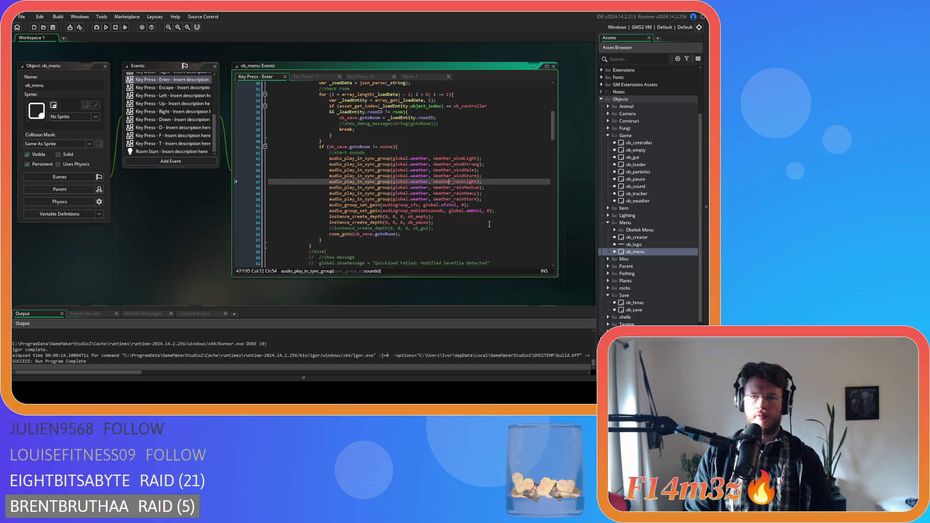
scroll(354, 213, down, 5)
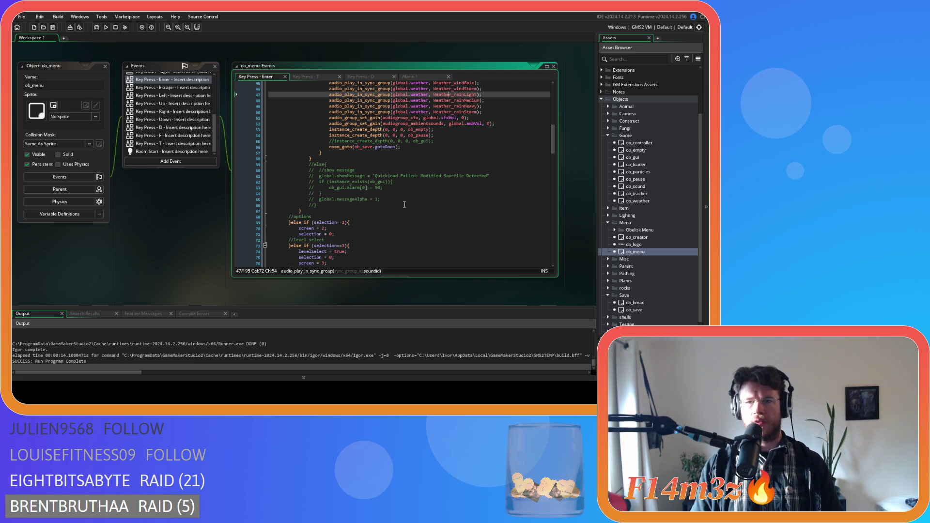
click(157, 240)
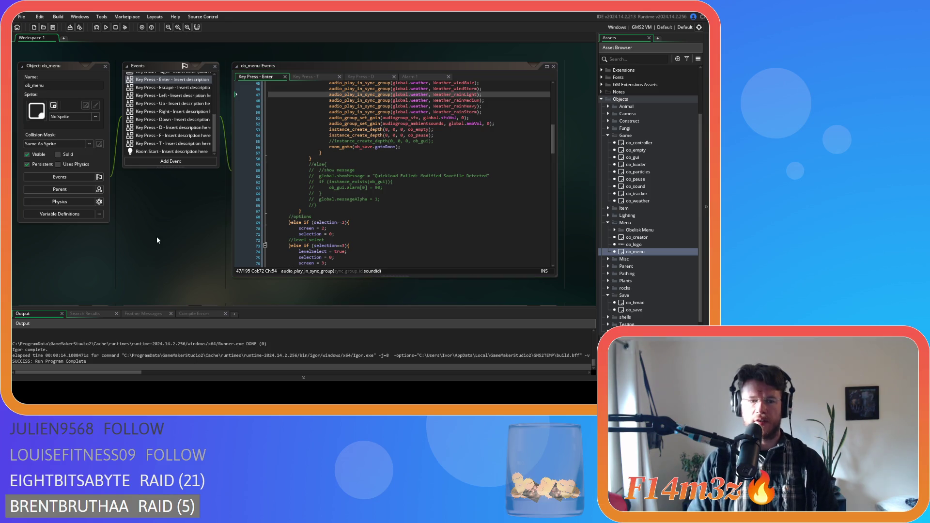
key(F5)
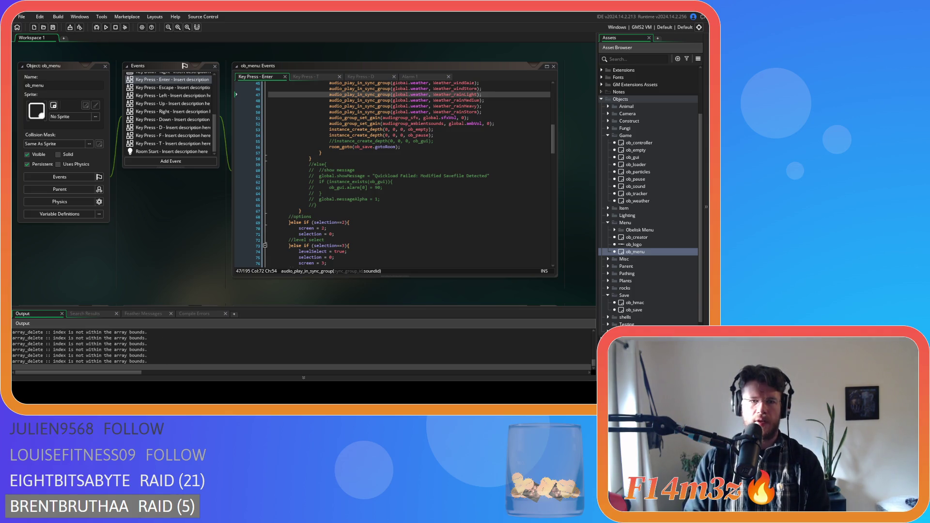
key(alt+Tab)
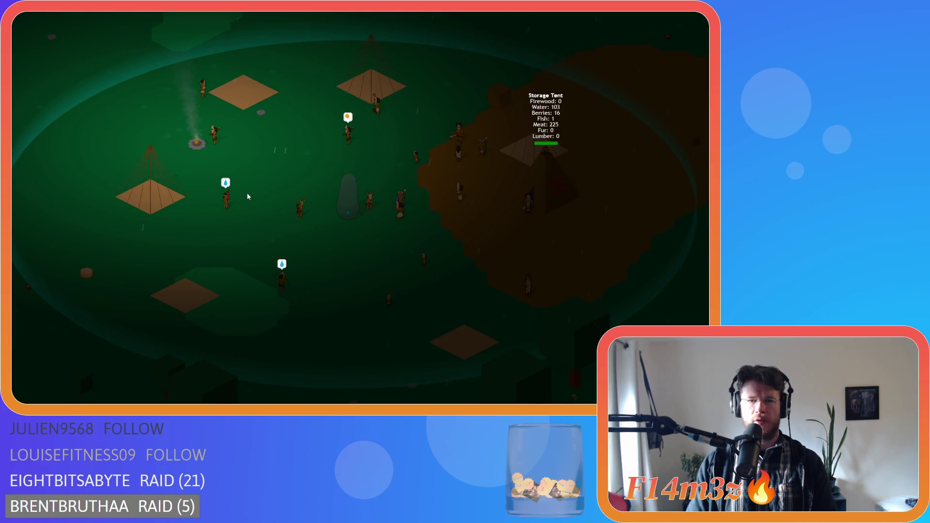
key(Escape)
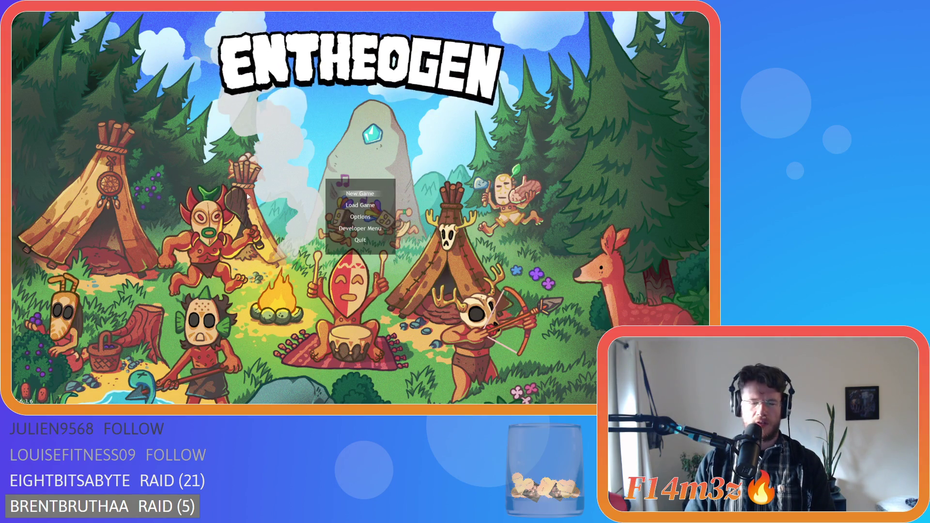
key(Escape)
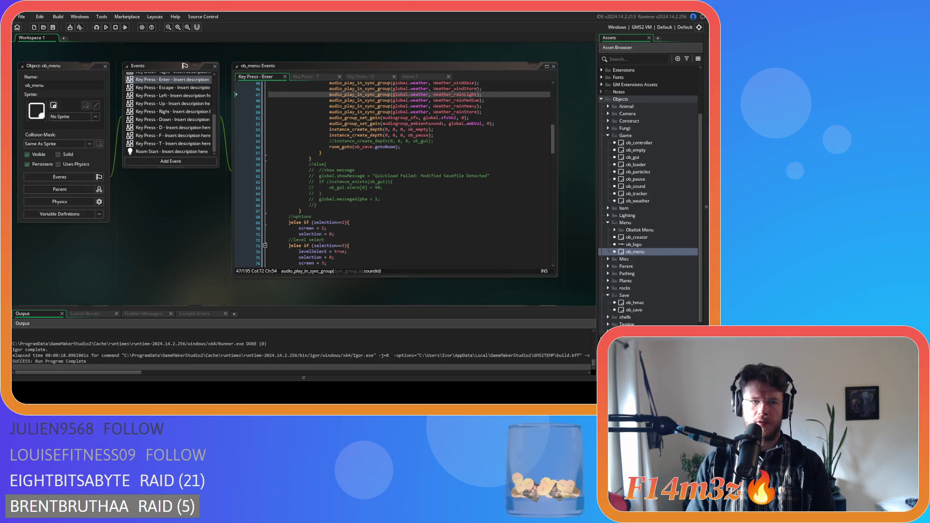
key(F5)
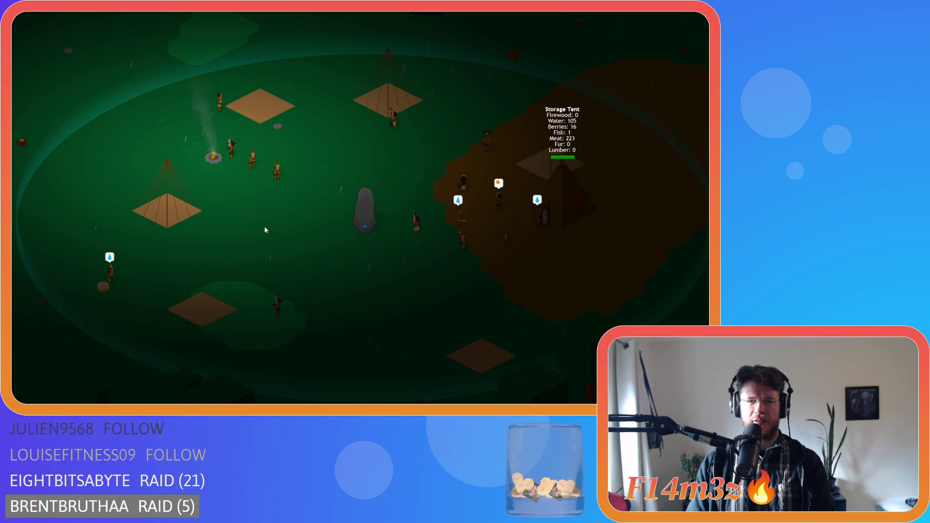
key(Escape)
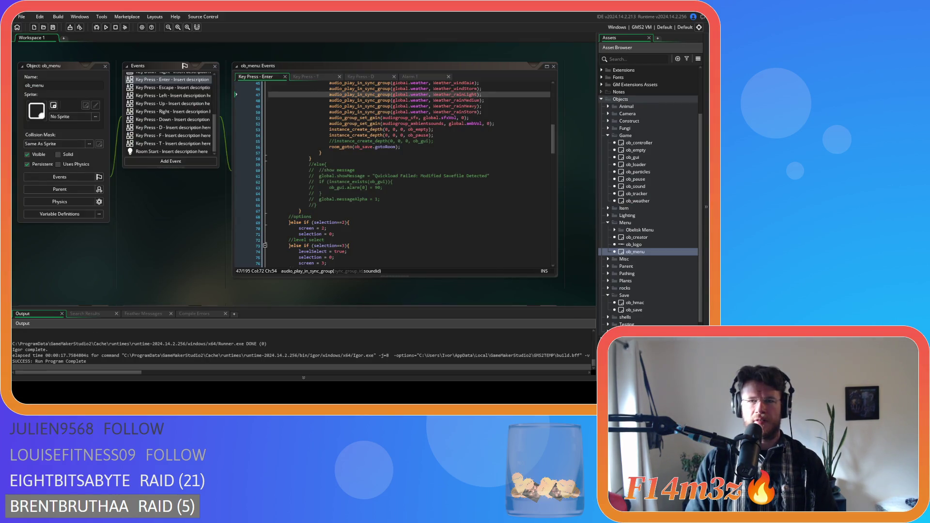
scroll(555, 145, up, 2)
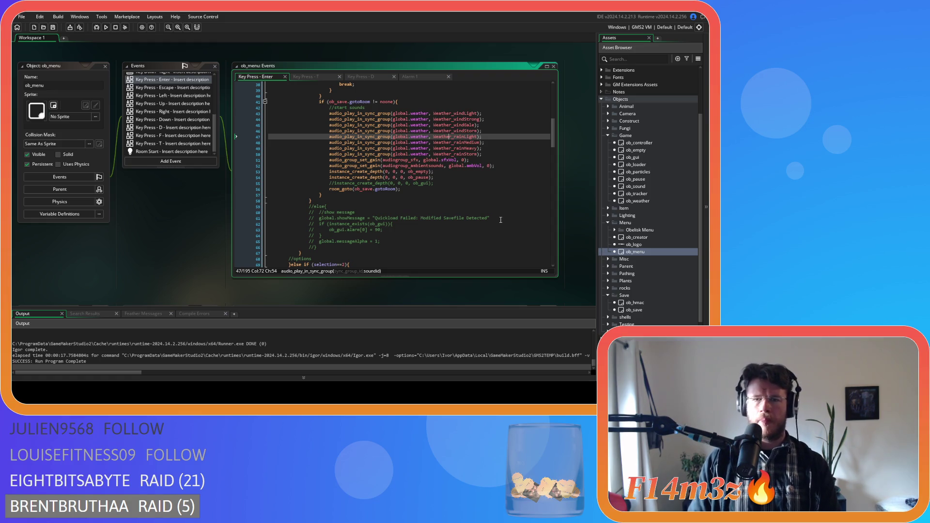
scroll(500, 220, up, 4)
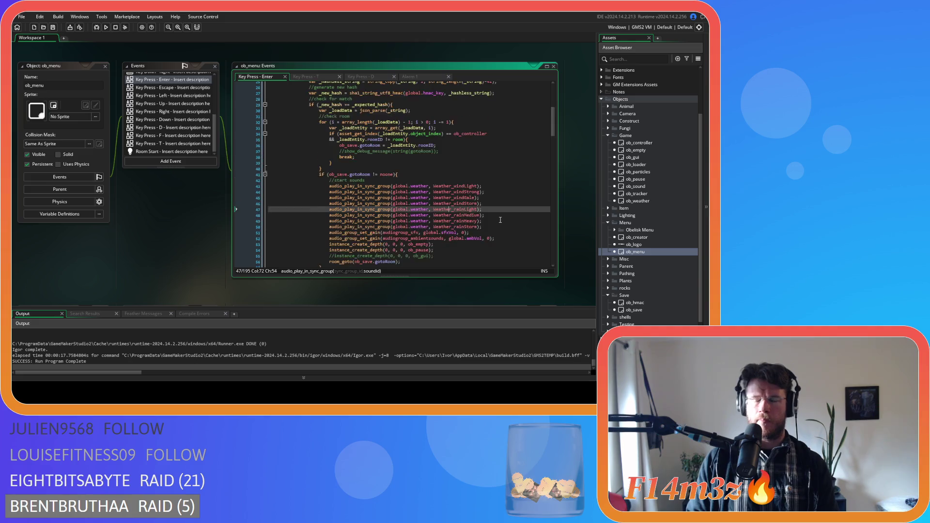
scroll(501, 220, down, 3)
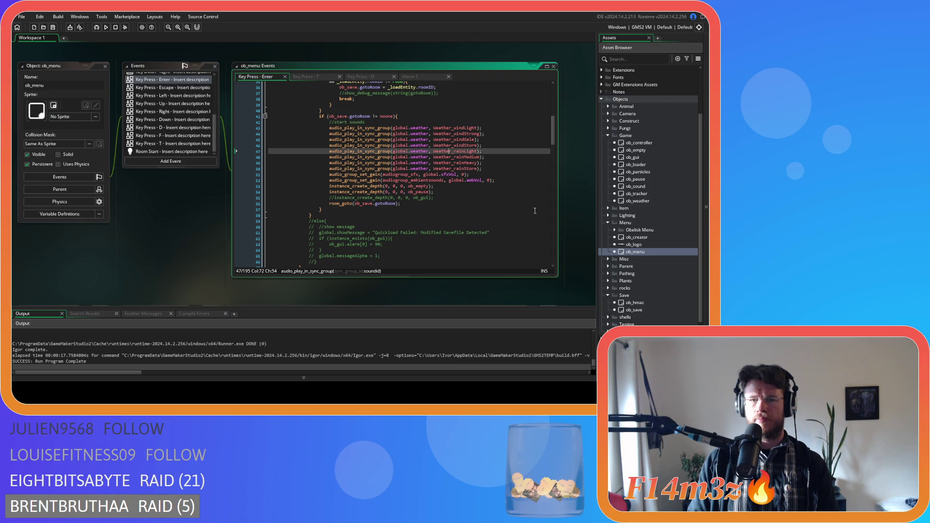
drag(434, 197, 335, 198)
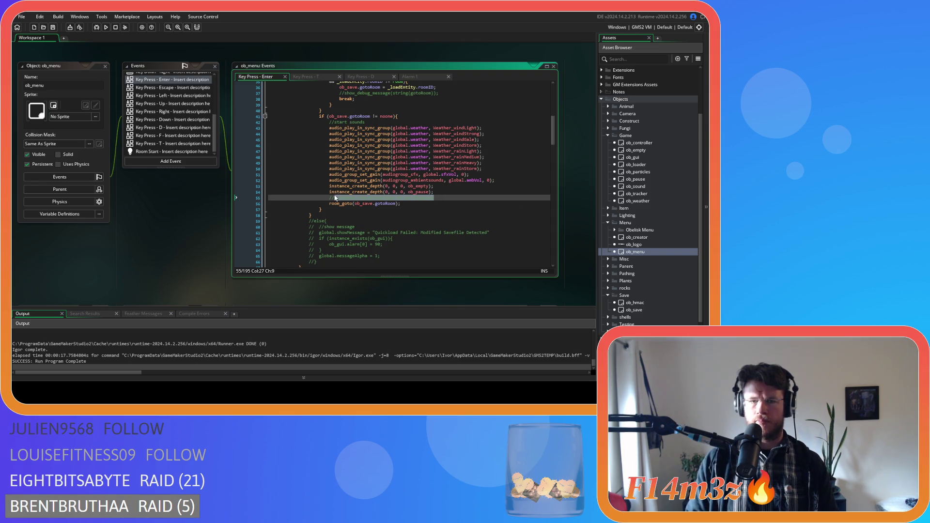
scroll(472, 192, up, 2)
click(472, 226)
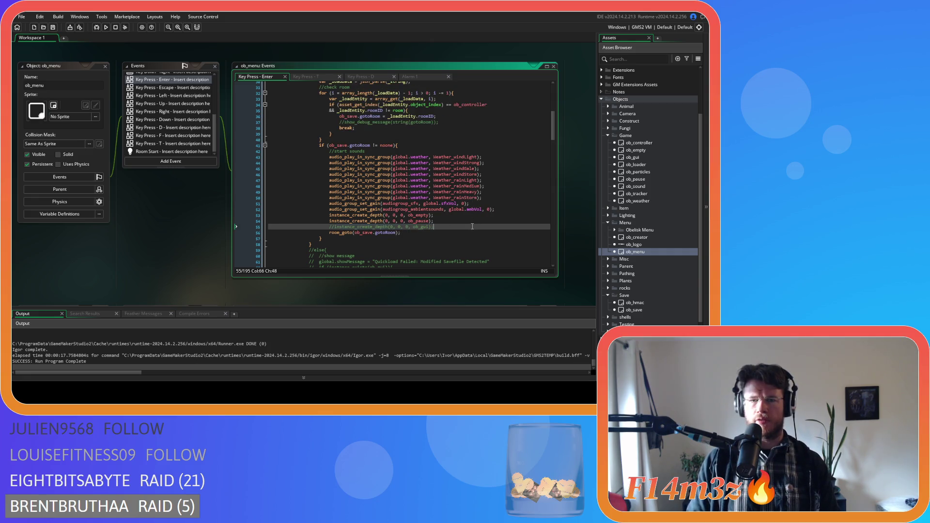
scroll(473, 227, up, 5)
scroll(473, 226, down, 4)
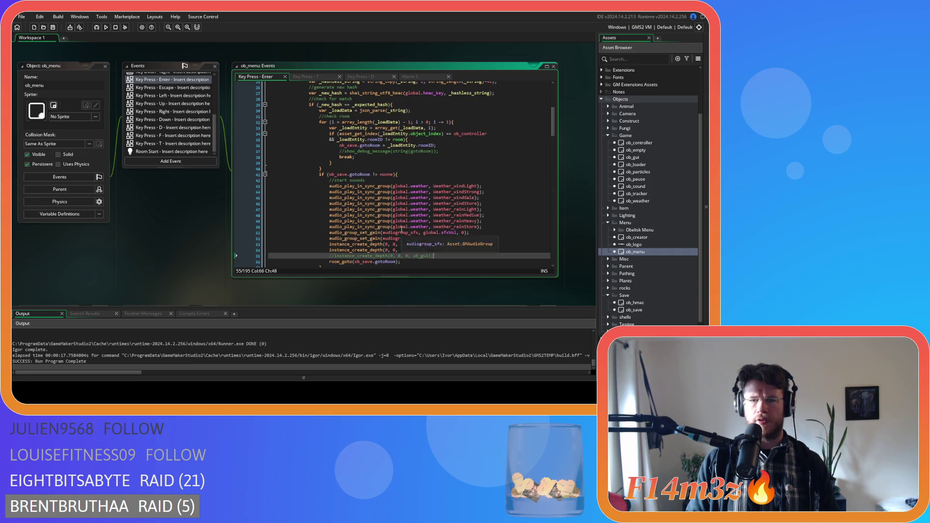
scroll(436, 213, down, 2)
drag(434, 213, 334, 214)
click(433, 213)
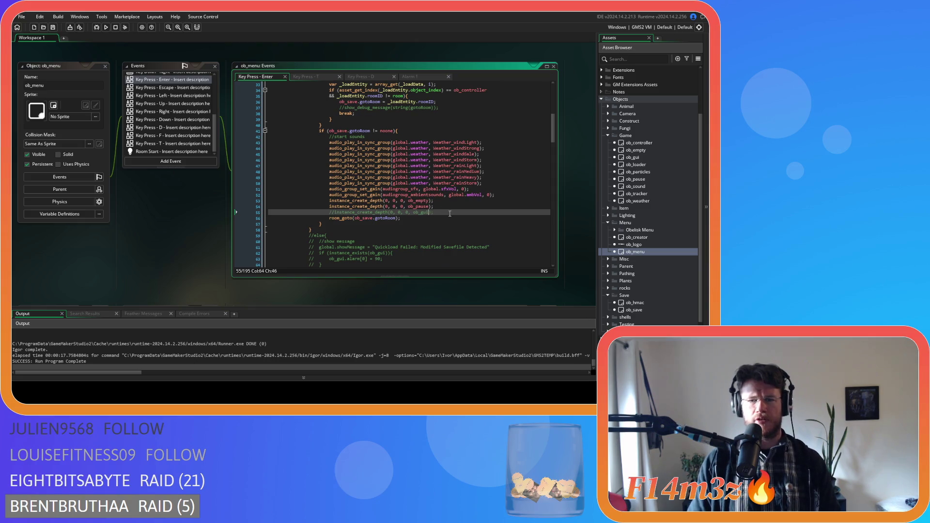
scroll(454, 216, up, 1)
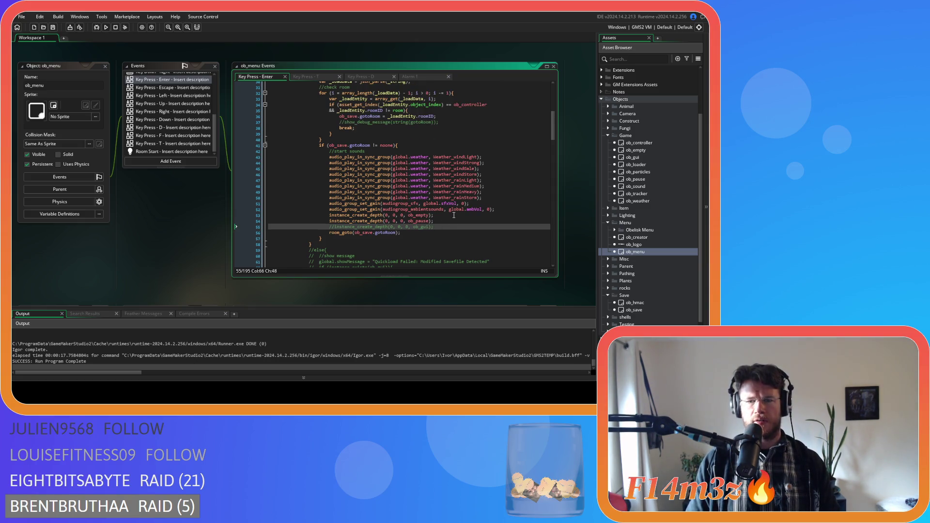
scroll(454, 215, down, 1)
scroll(454, 215, up, 1)
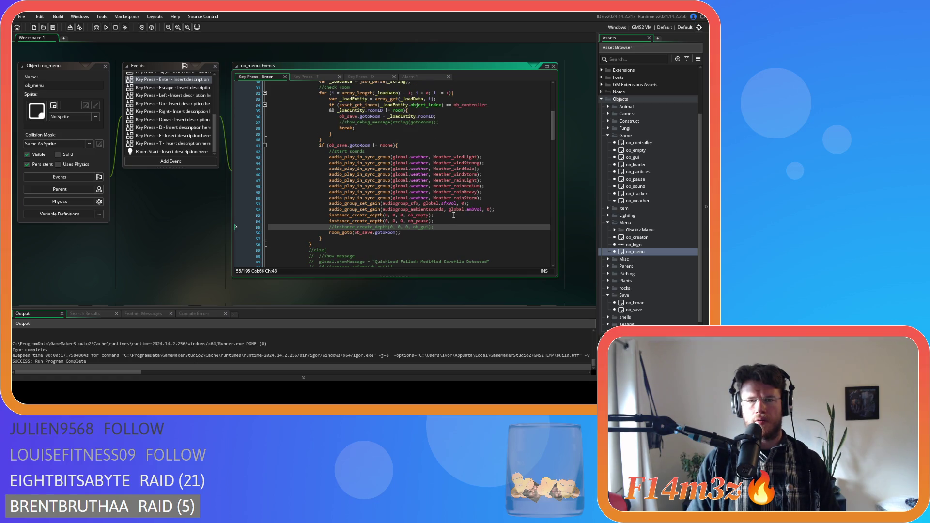
scroll(454, 215, down, 1)
scroll(453, 216, up, 1)
scroll(454, 215, down, 1)
scroll(454, 216, up, 1)
scroll(454, 215, down, 1)
double_click(637, 310)
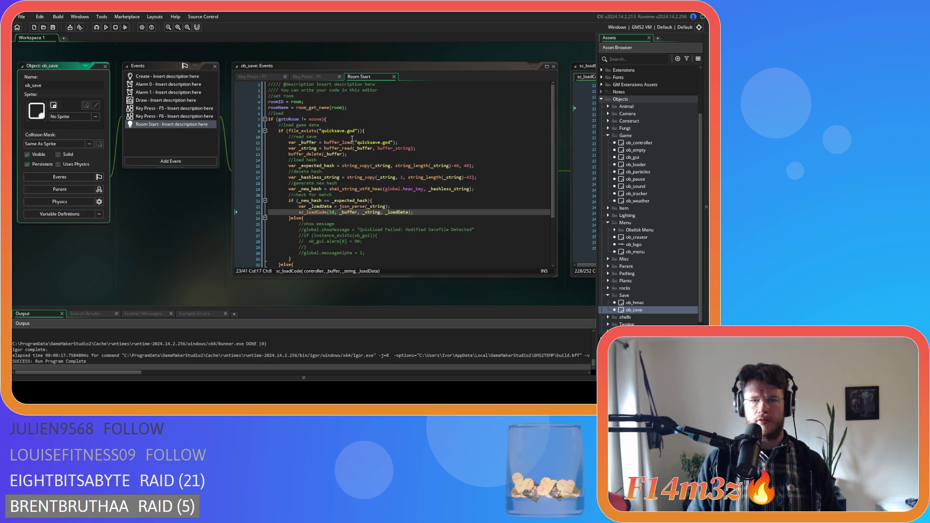
- Paste instance_create_depth(0, 0, 0, ob_gui); below ob_save's sc_loadCode call and save
click(352, 138)
scroll(405, 165, down, 3)
scroll(407, 175, up, 2)
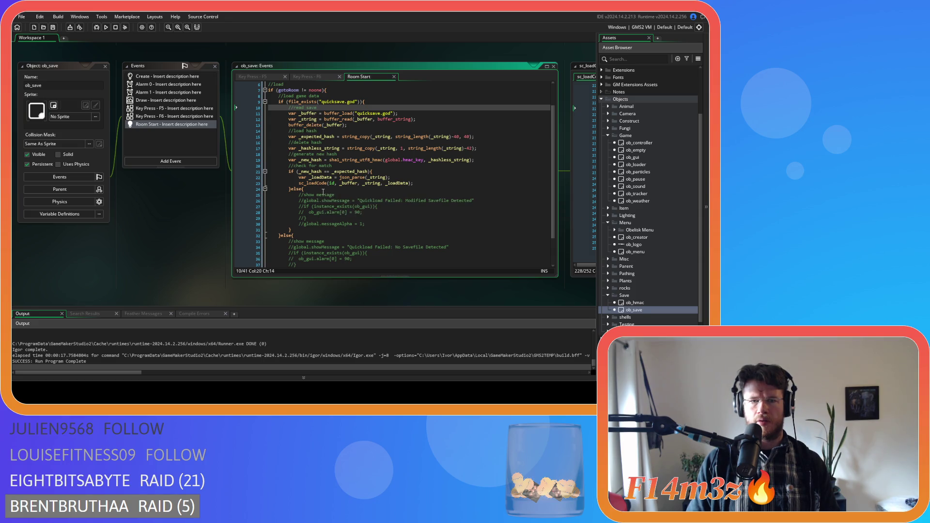
click(390, 172)
click(421, 183)
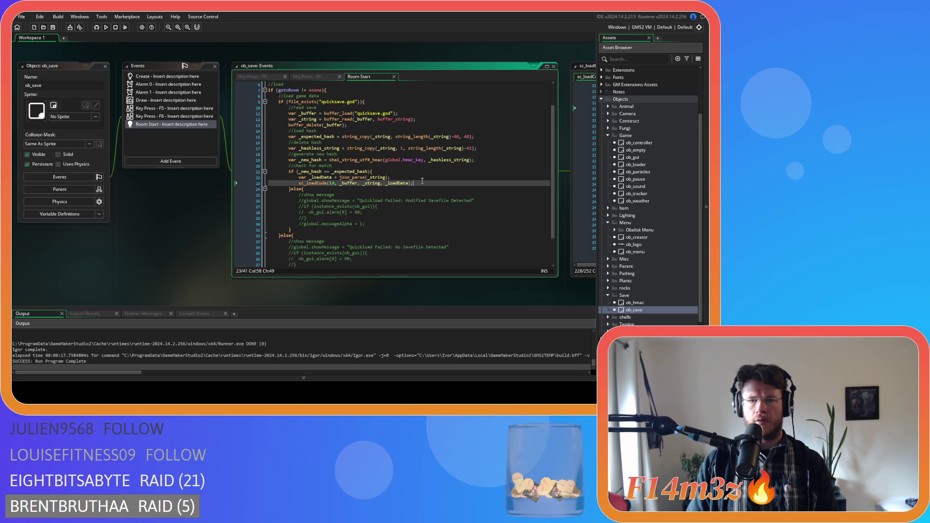
key(Return)
key(ctrl+v)
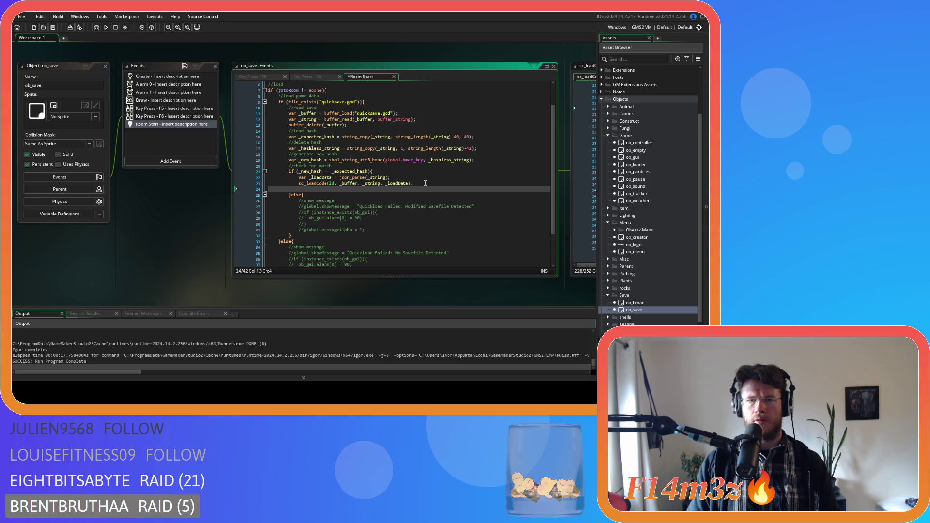
key(ctrl+s)
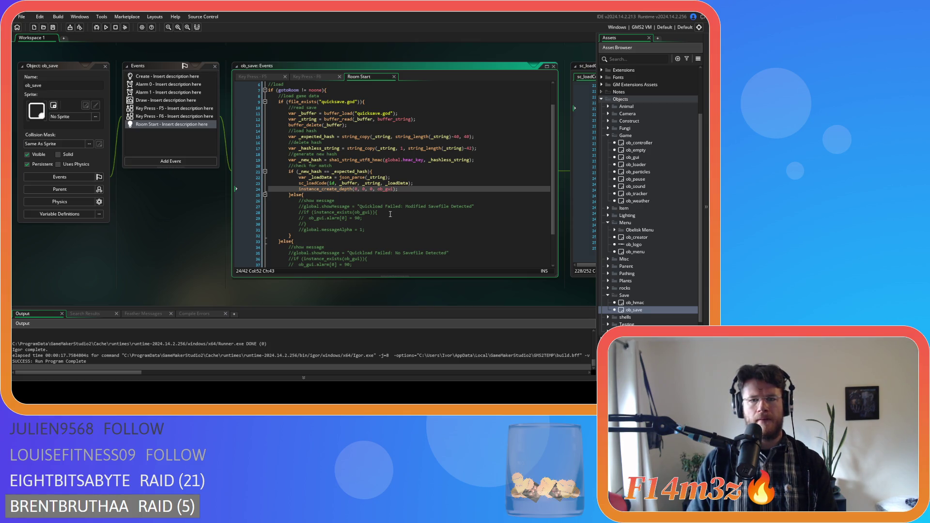
- Check the new ob_gui creation line and launch a test build with F5
drag(398, 189, 299, 191)
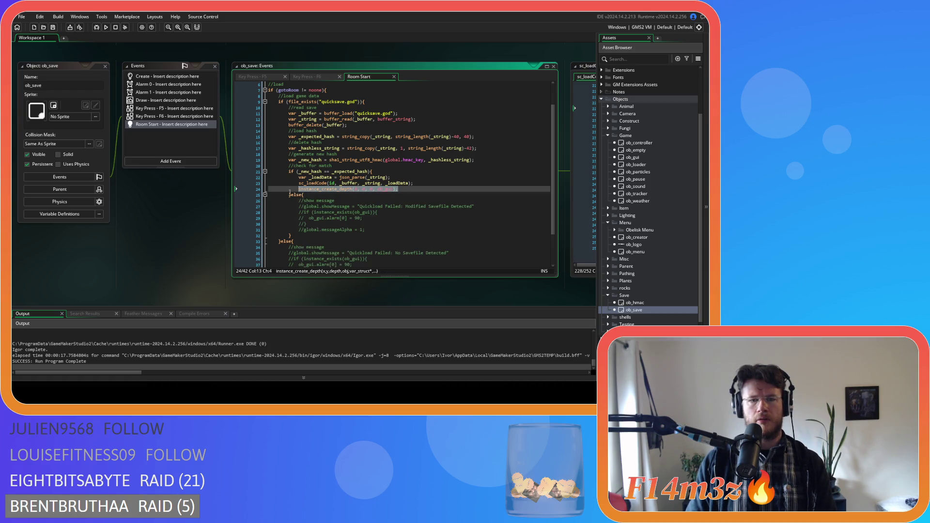
click(421, 191)
key(F5)
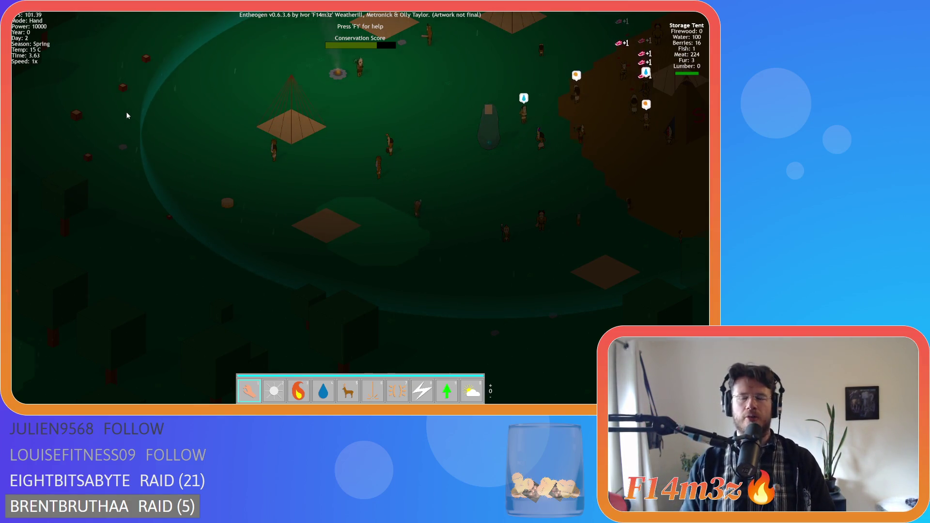
key(Escape)
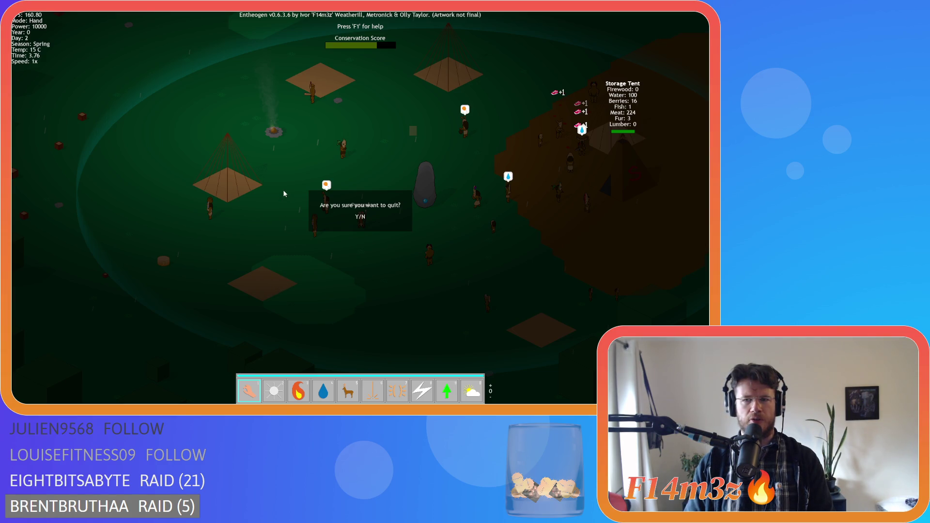
key(y)
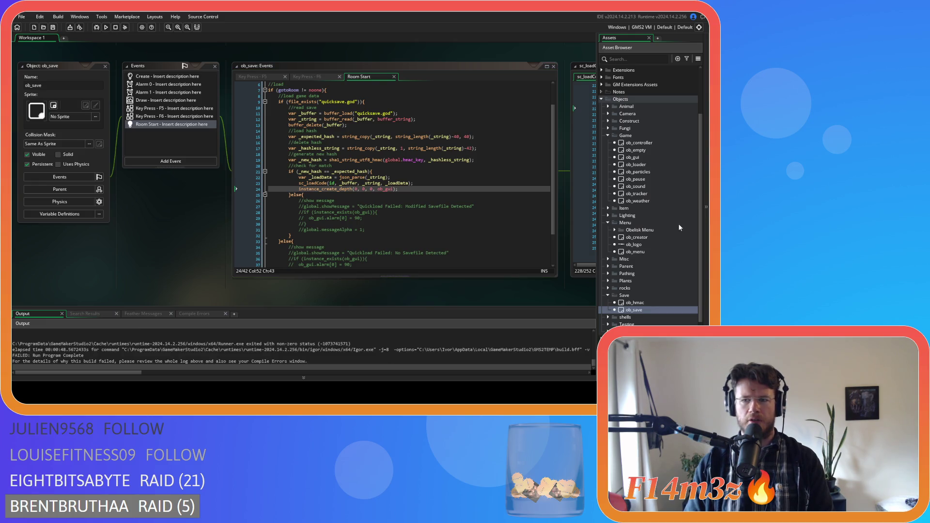
- Expand Scripts > Game in the Asset Browser and open sc_endGame
scroll(665, 250, down, 3)
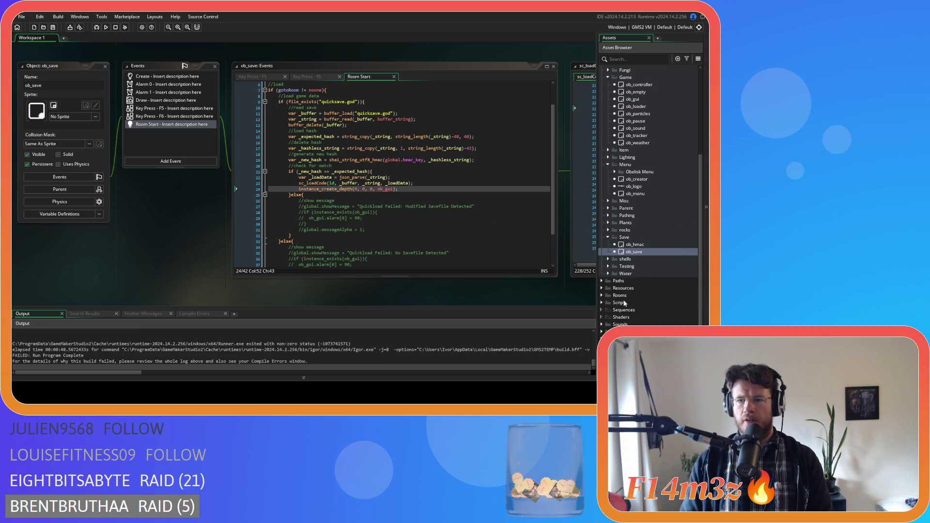
double_click(605, 302)
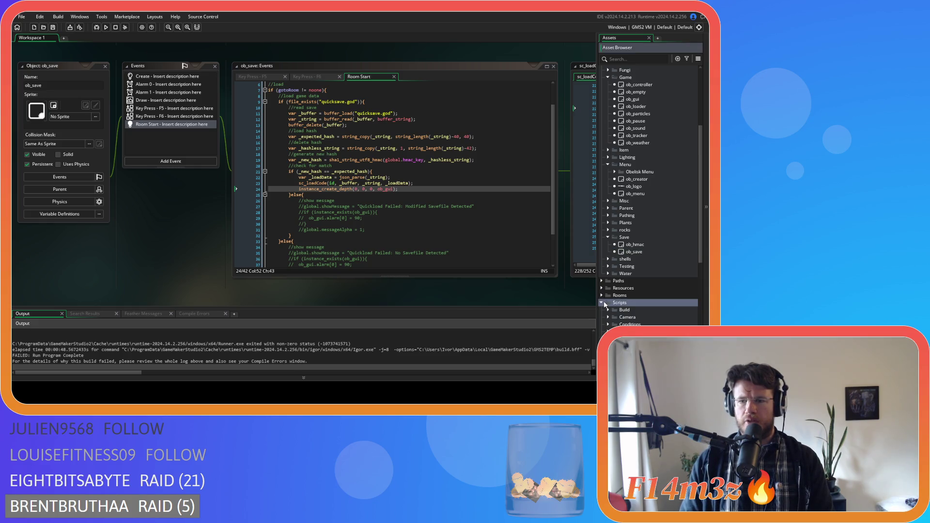
scroll(605, 300, down, 6)
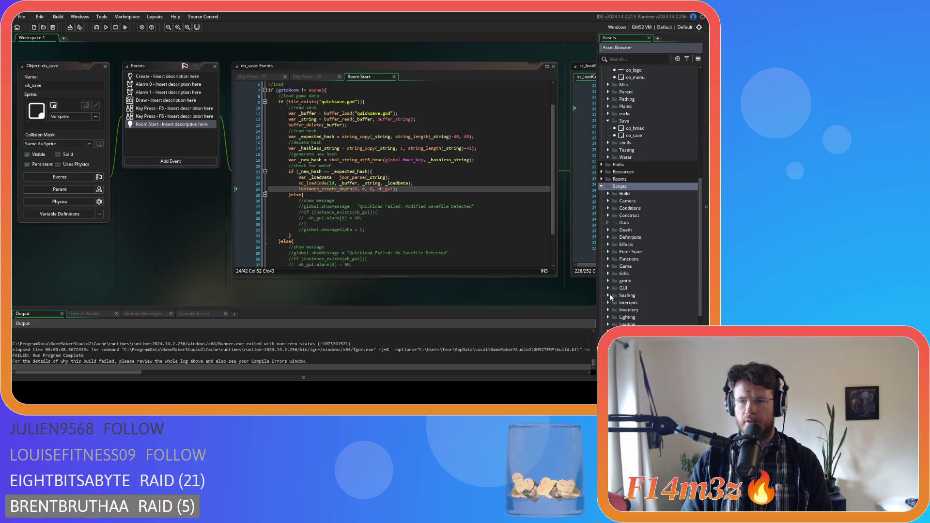
click(609, 267)
double_click(654, 308)
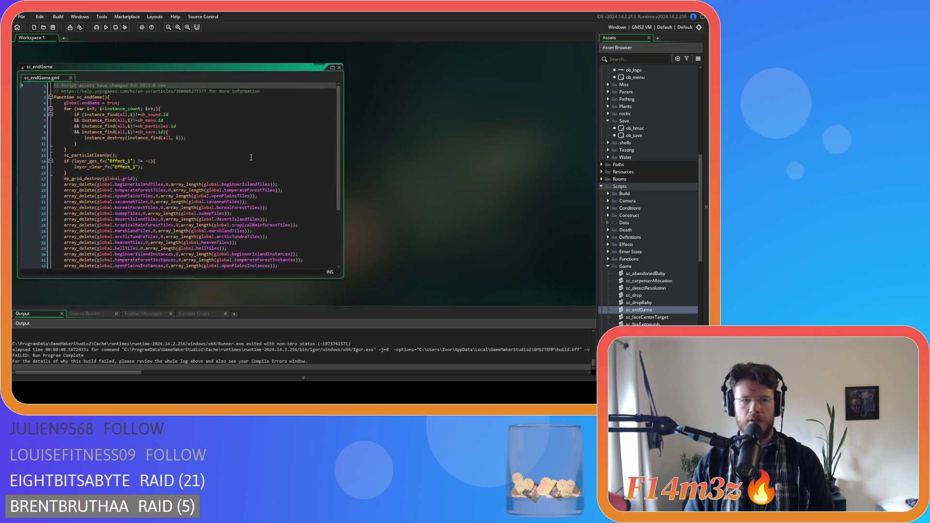
- Inspect sc_endGame's destroy loop and its excluded objects, then open ob_pause
click(195, 136)
mouse_move(170, 113)
mouse_down()
mouse_move(203, 120)
mouse_move(209, 132)
mouse_up()
click(210, 131)
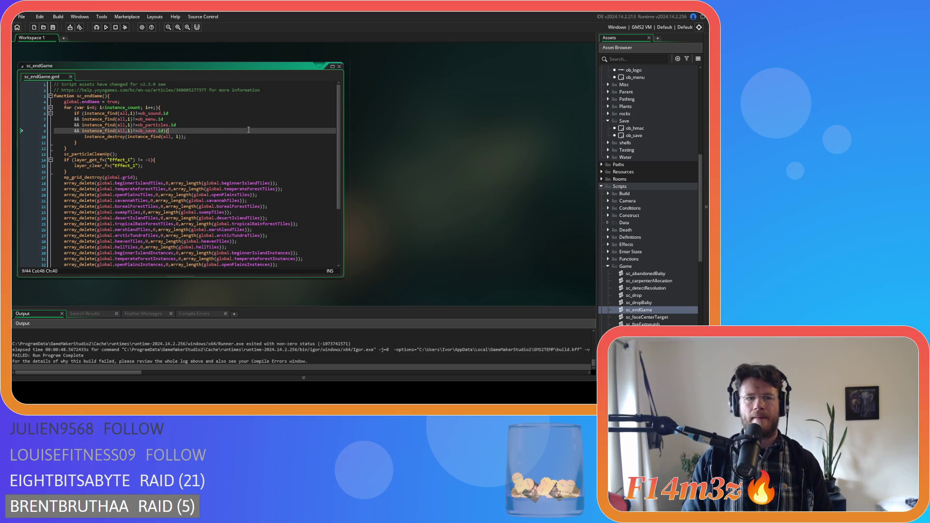
drag(176, 103, 154, 125)
click(201, 145)
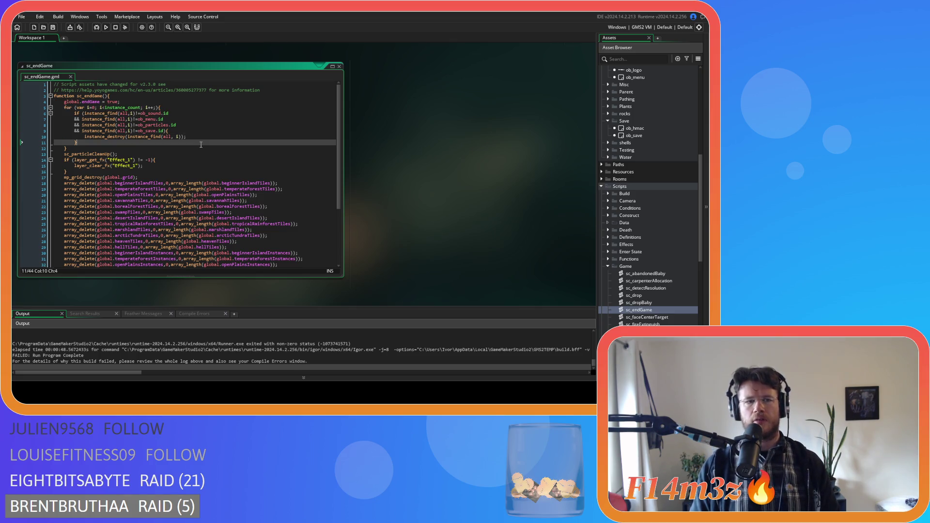
scroll(224, 142, down, 1)
scroll(229, 144, up, 1)
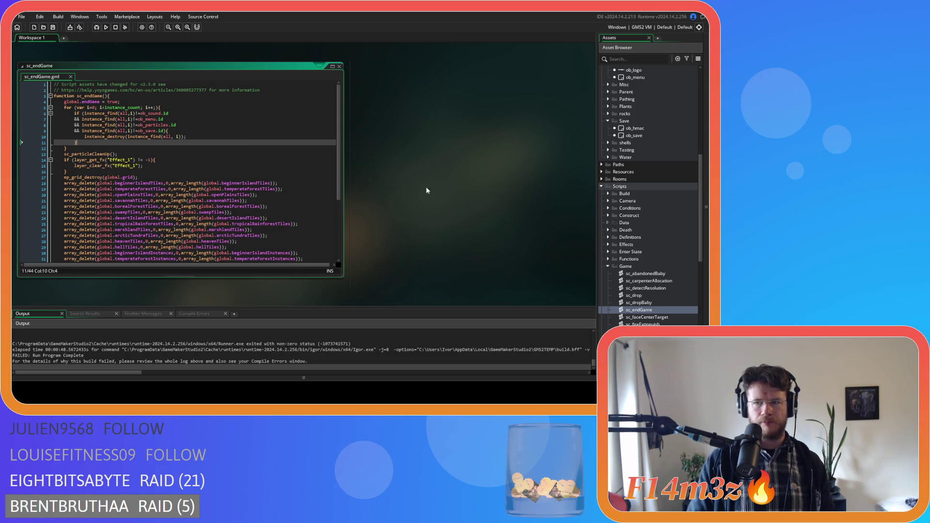
scroll(683, 193, up, 5)
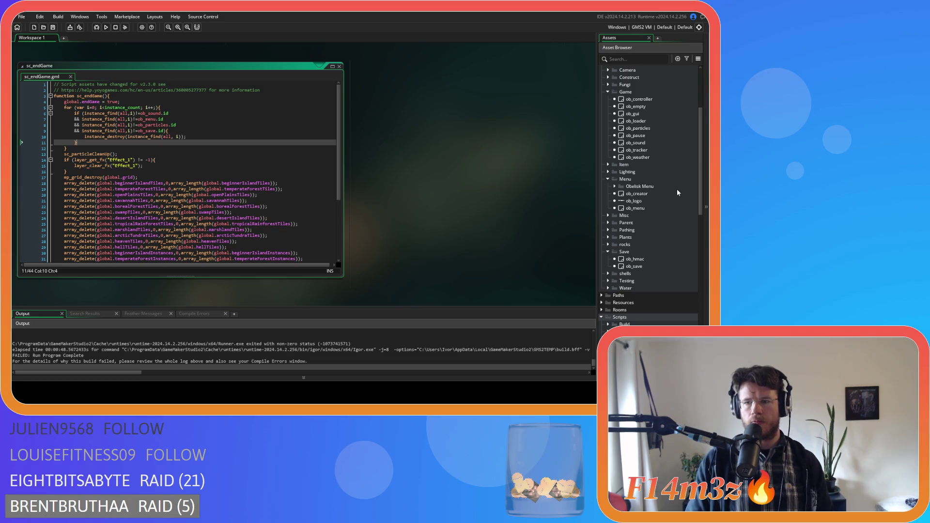
double_click(635, 136)
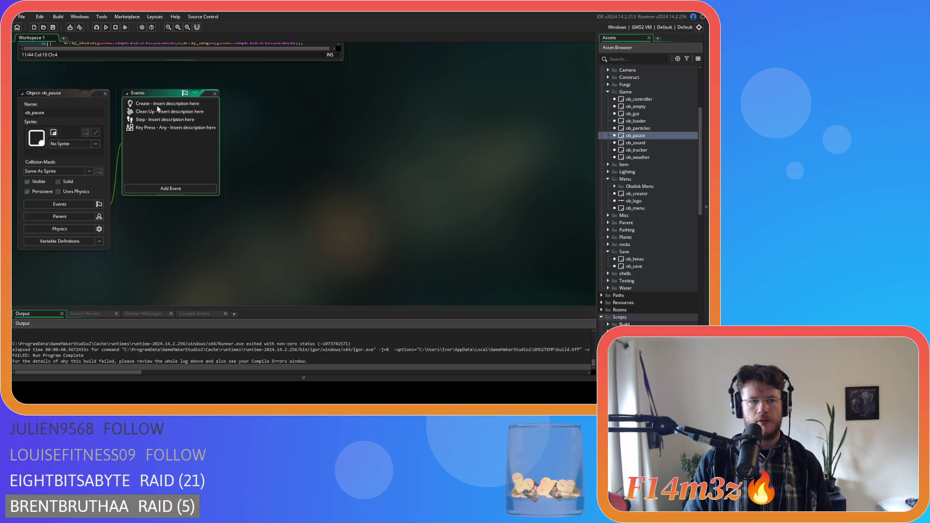
- Change ob_pause's Key Press conditions to global.demo==true and global.pause==false, and save
click(158, 106)
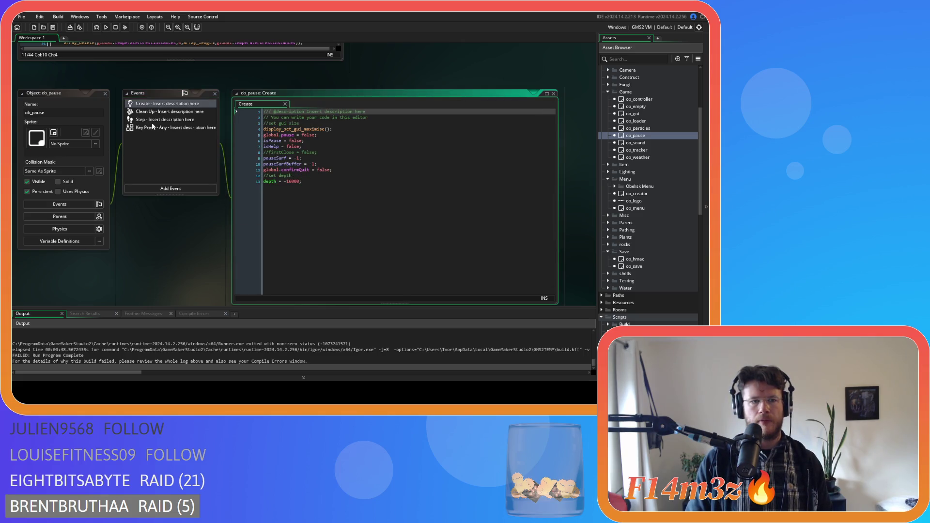
click(170, 126)
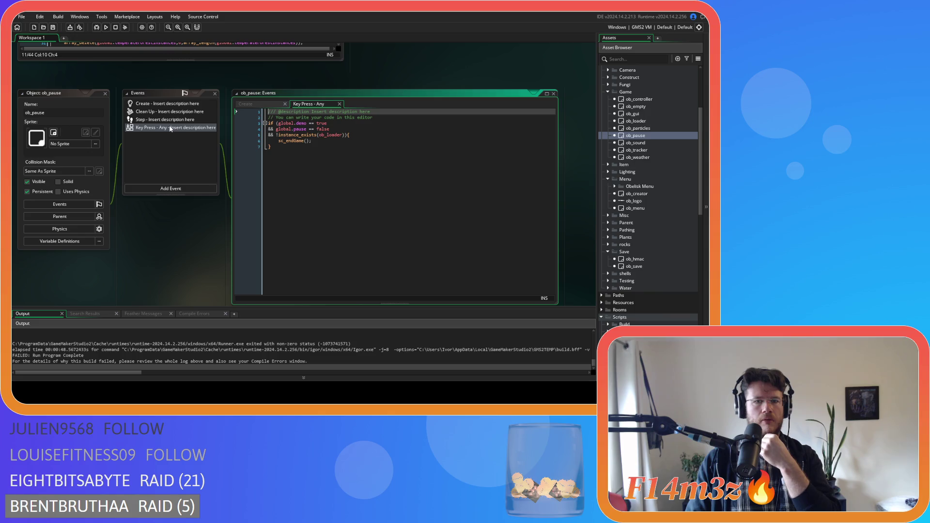
click(313, 124)
key(Left)
key(BackSpace)
key(Right)
key(Right)
key(Delete)
click(304, 129)
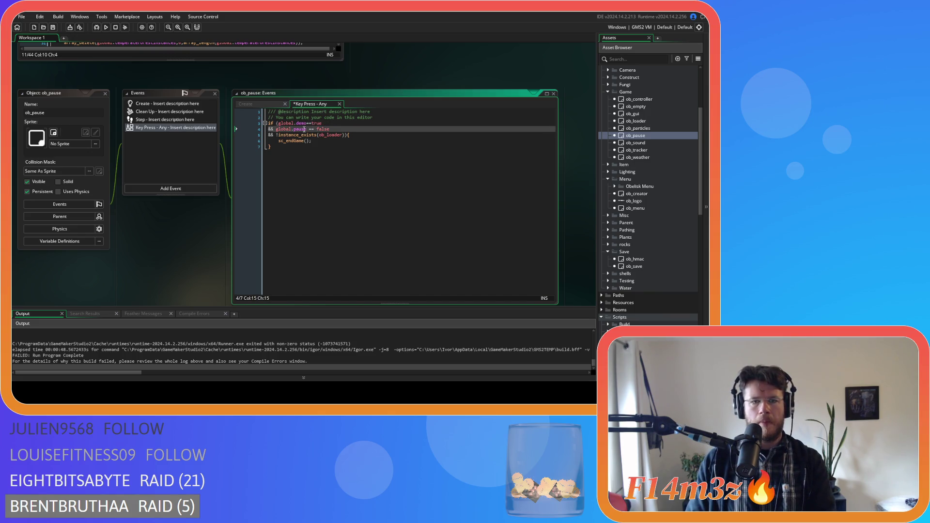
key(Right)
key(Delete)
key(Right)
key(Right)
key(Delete)
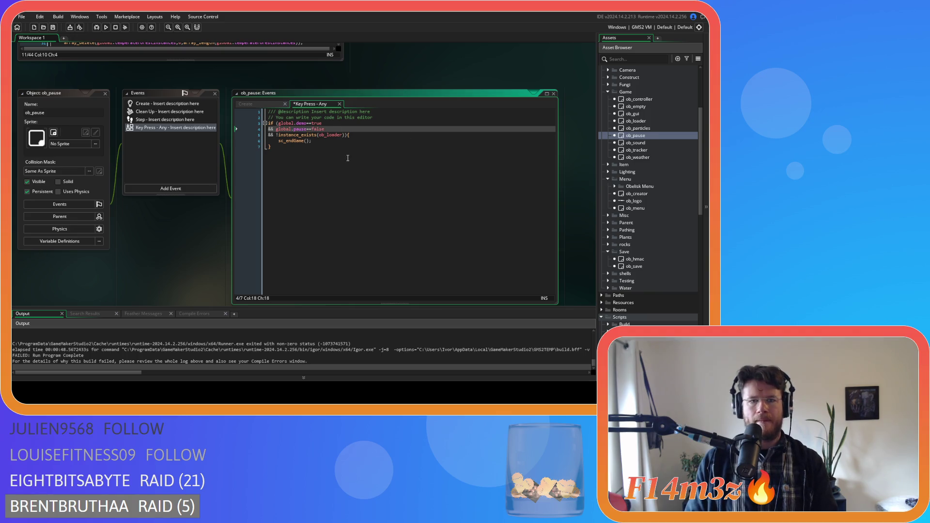
click(348, 158)
key(ctrl+s)
- Inspect the sc_endGame definition from ob_pause's Step code call, then close it
click(154, 122)
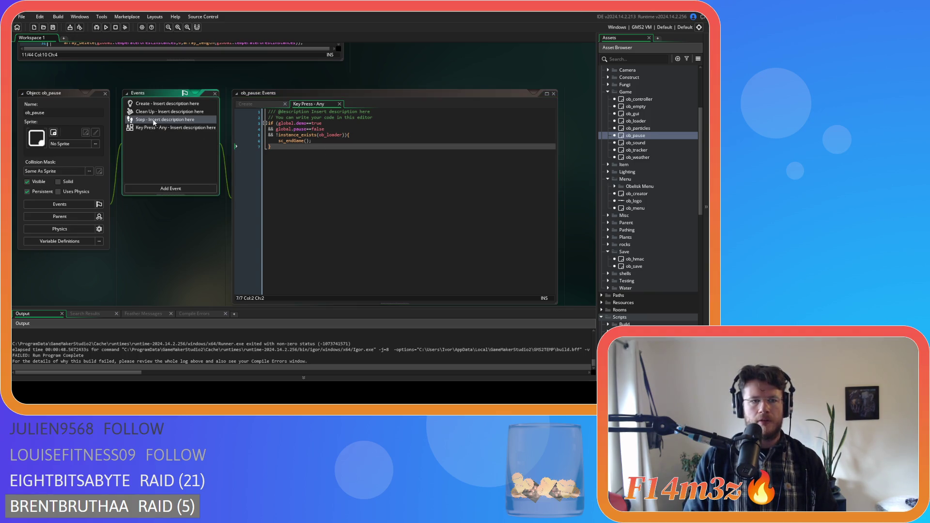
scroll(467, 160, down, 10)
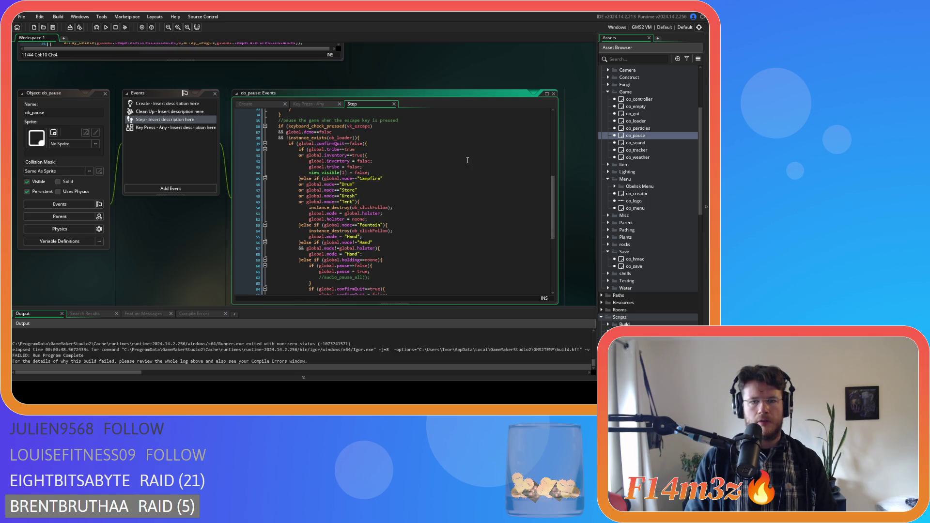
scroll(410, 162, down, 9)
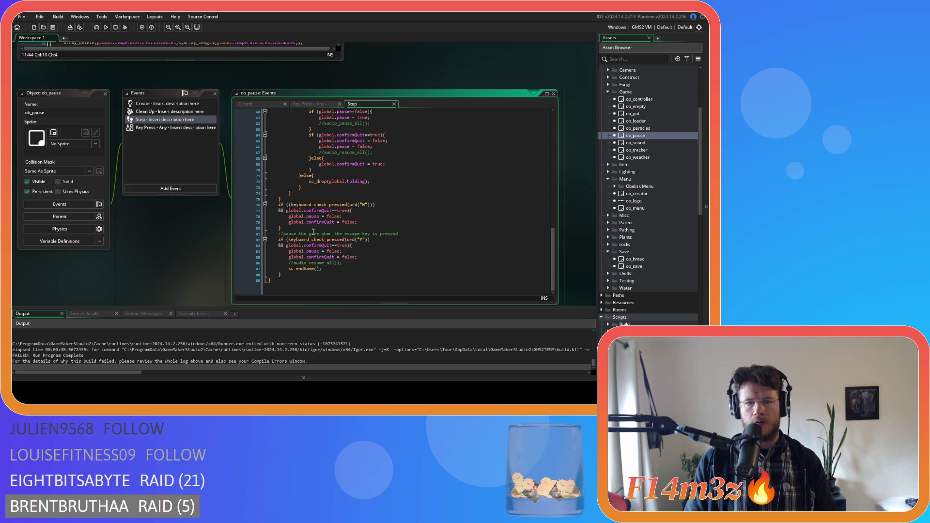
click(339, 268)
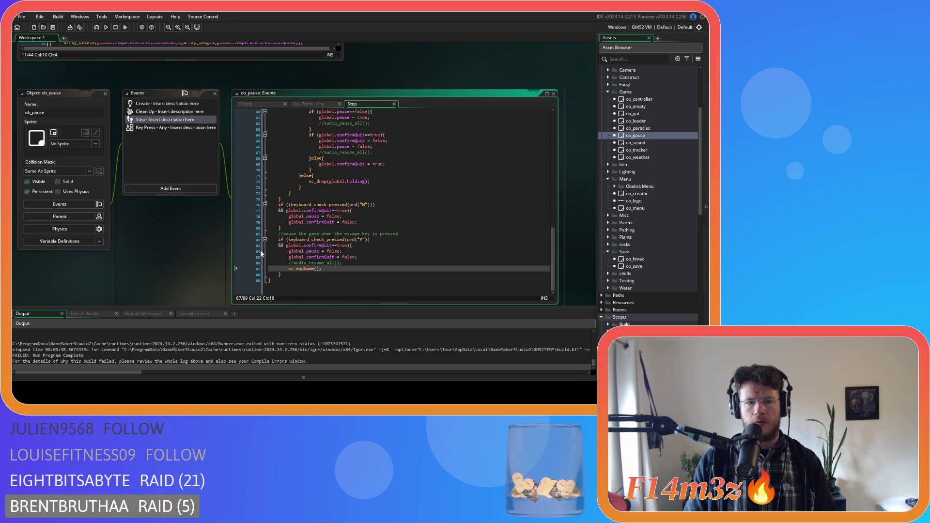
middle_click(305, 269)
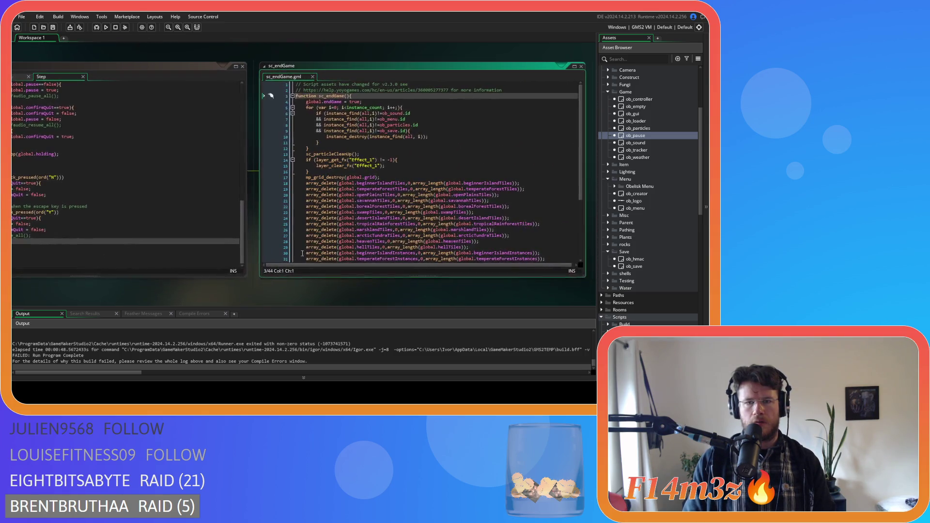
click(418, 107)
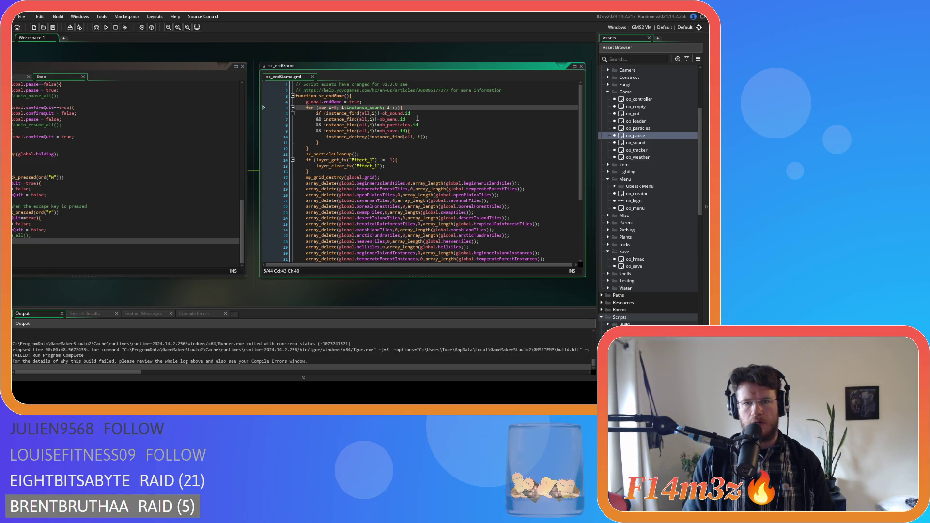
click(448, 139)
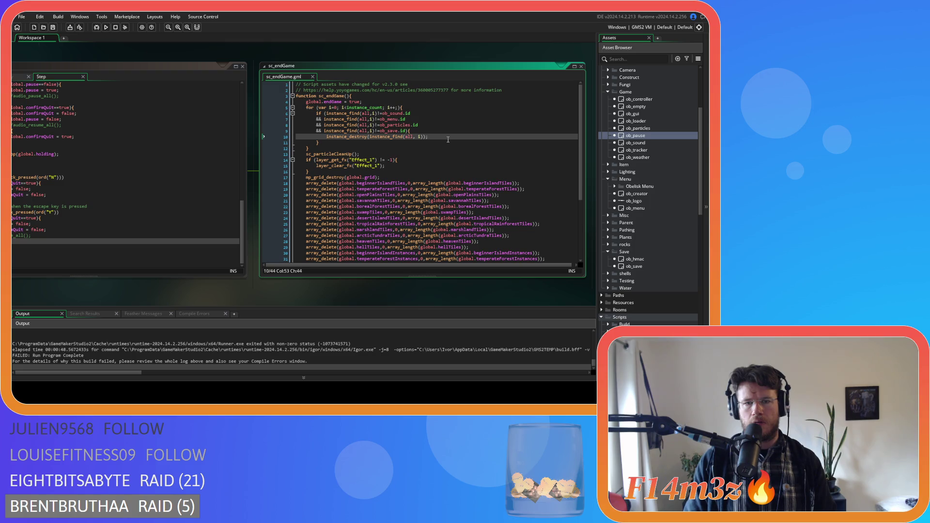
click(313, 77)
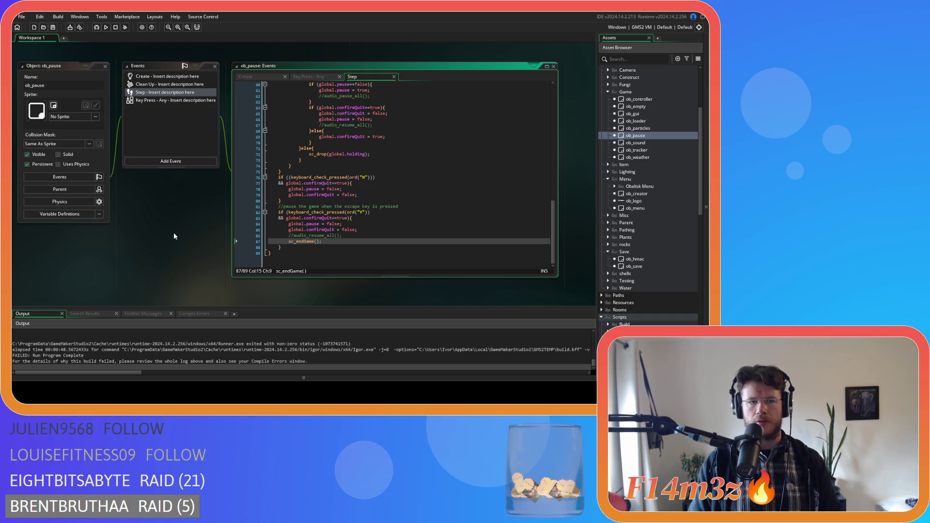
right_click(129, 242)
- Close all editor windows and open ob_menu's Room Start event code
mouse_move(156, 252)
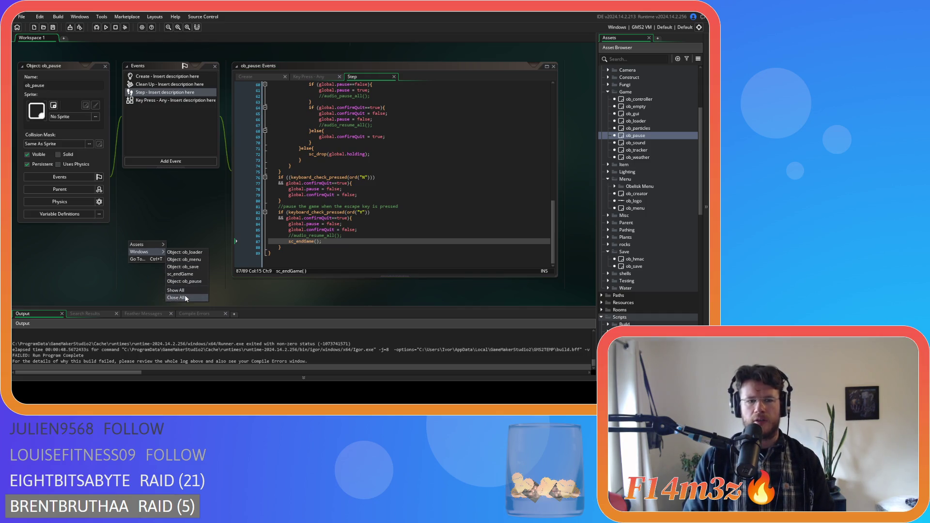
click(184, 295)
double_click(636, 208)
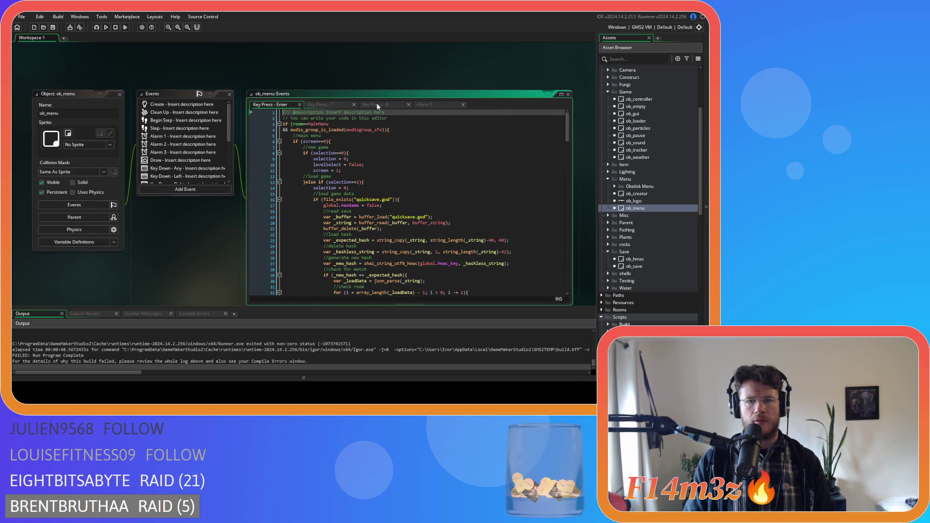
scroll(187, 174, down, 5)
click(167, 180)
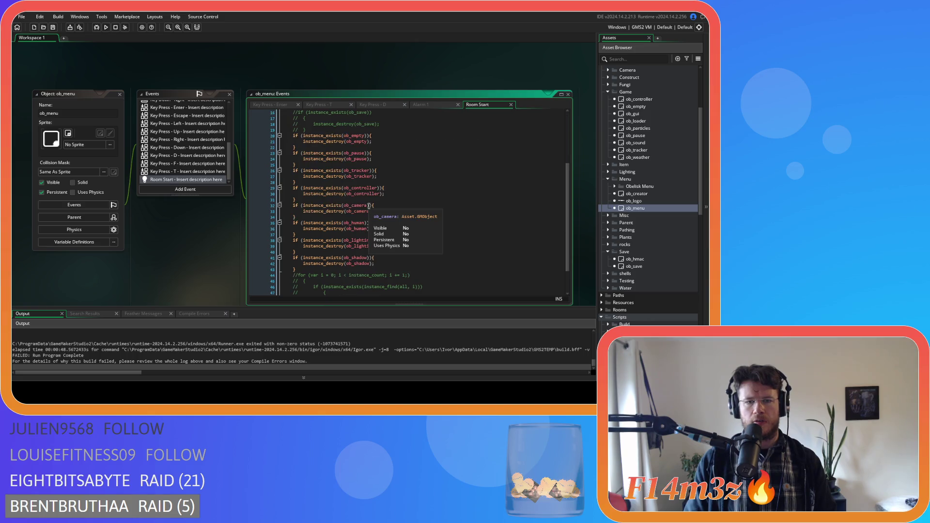
- Duplicate the ob_shadow cleanup block and change the copy to check and destroy ob_gui
drag(296, 270, 291, 255)
key(ctrl+d)
click(352, 275)
drag(353, 274, 368, 279)
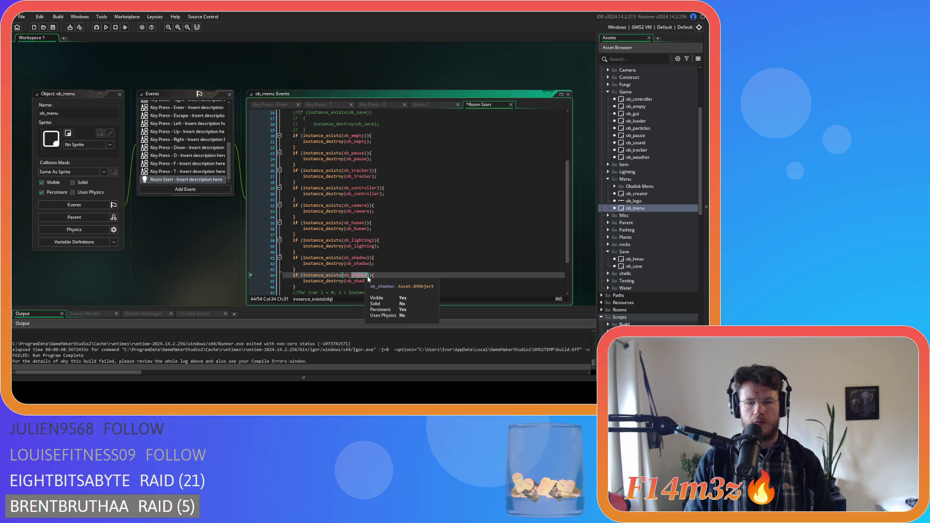
text(gui)
double_click(359, 280)
text(ob_gui)
- Run the game, quickload the save, then quit to the title and close the game
key(F5)
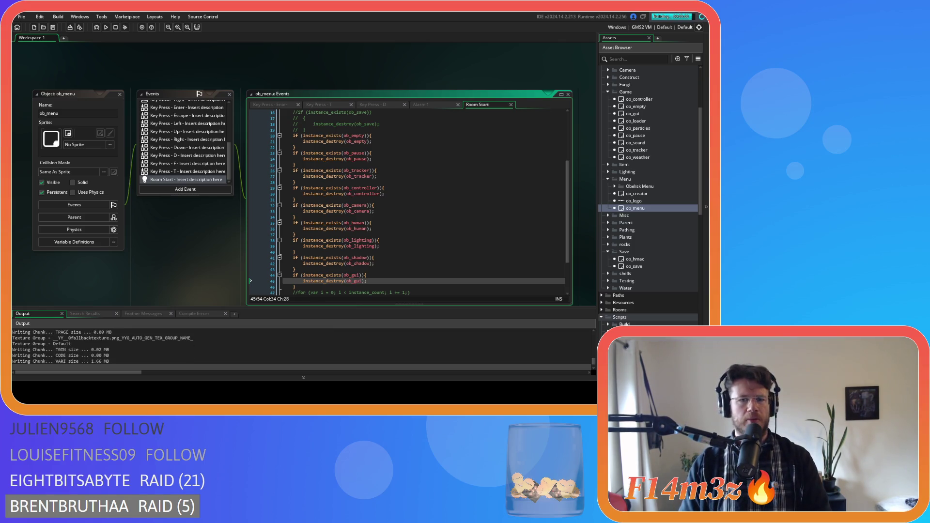
scroll(250, 281, up, 5)
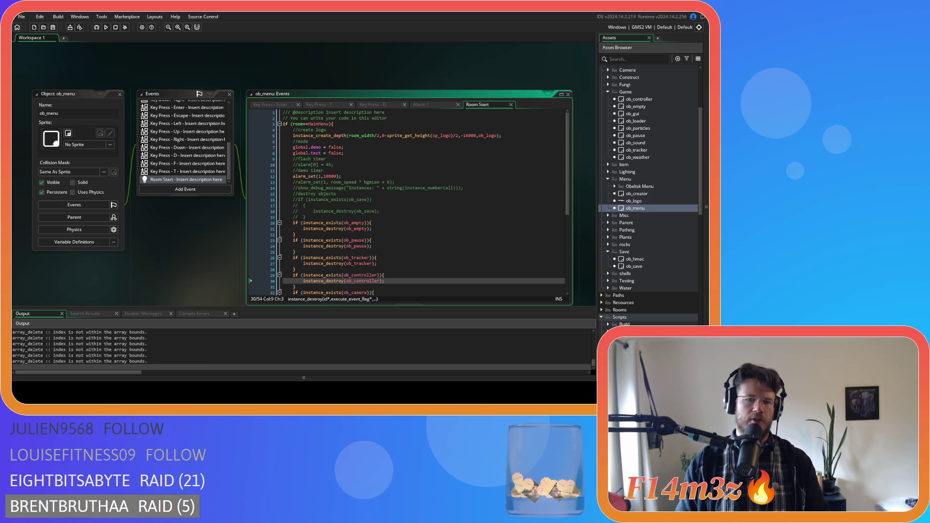
key(alt+Tab)
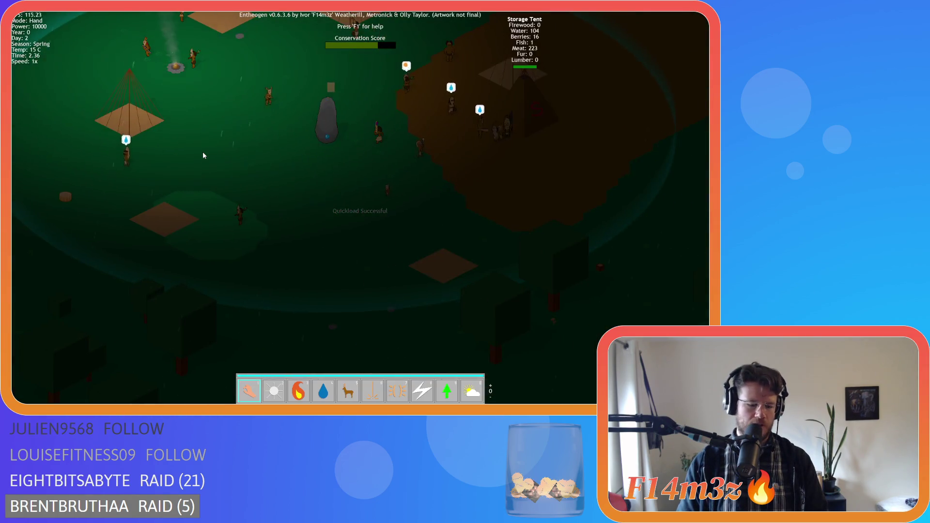
key(Escape)
key(y)
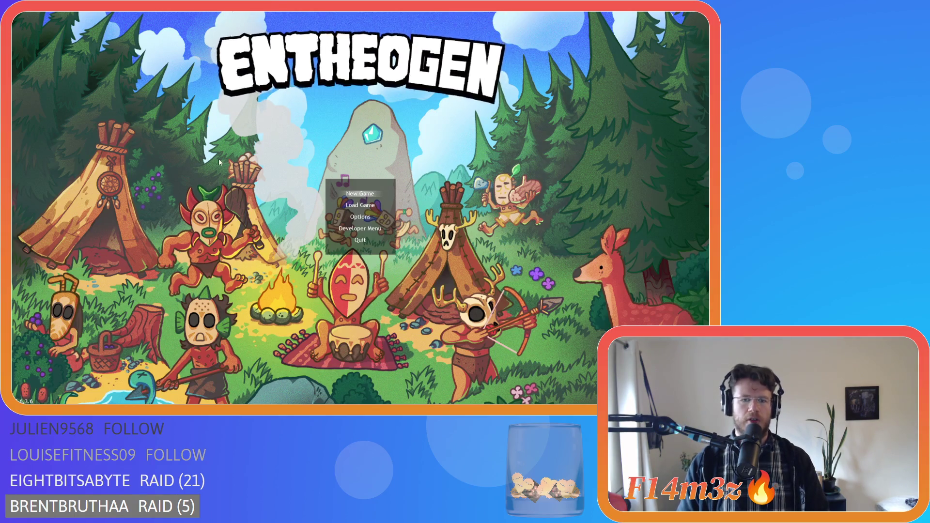
key(alt+F4)
right_click(141, 62)
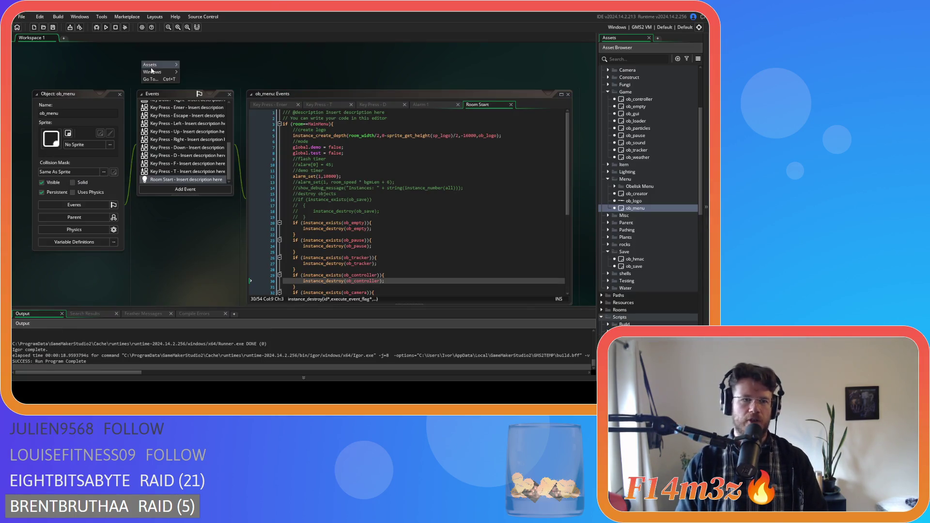
- Close all editors and collapse the Menu, Save, Game, Scripts and Objects folders
mouse_move(160, 72)
click(208, 89)
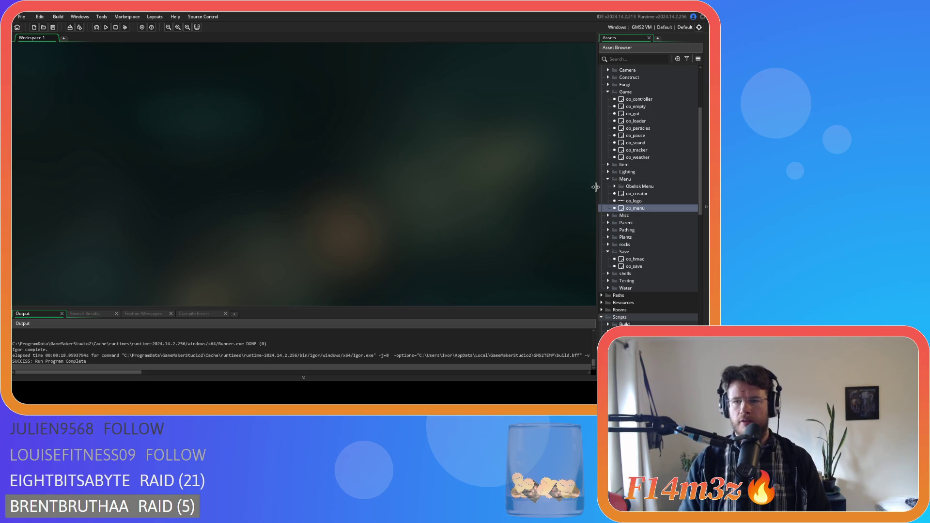
click(608, 179)
click(609, 223)
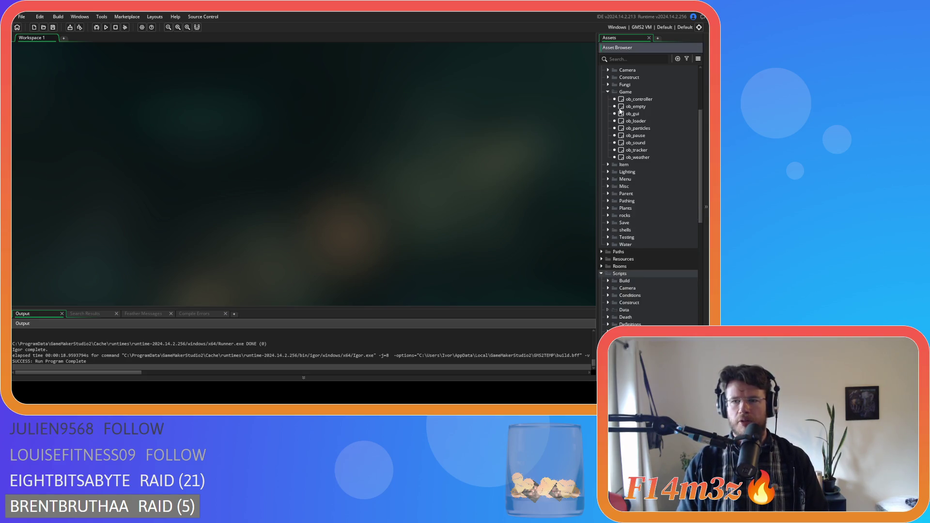
click(607, 91)
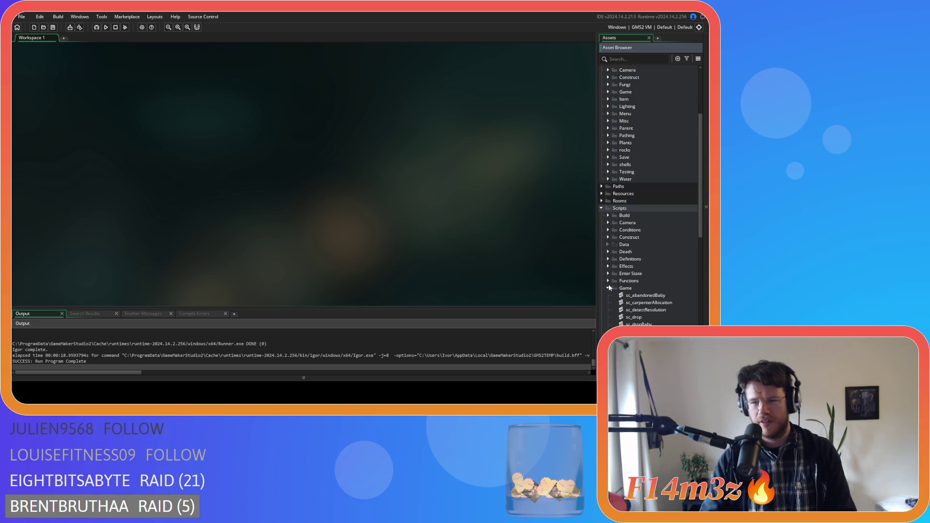
scroll(608, 284, down, 1)
click(603, 195)
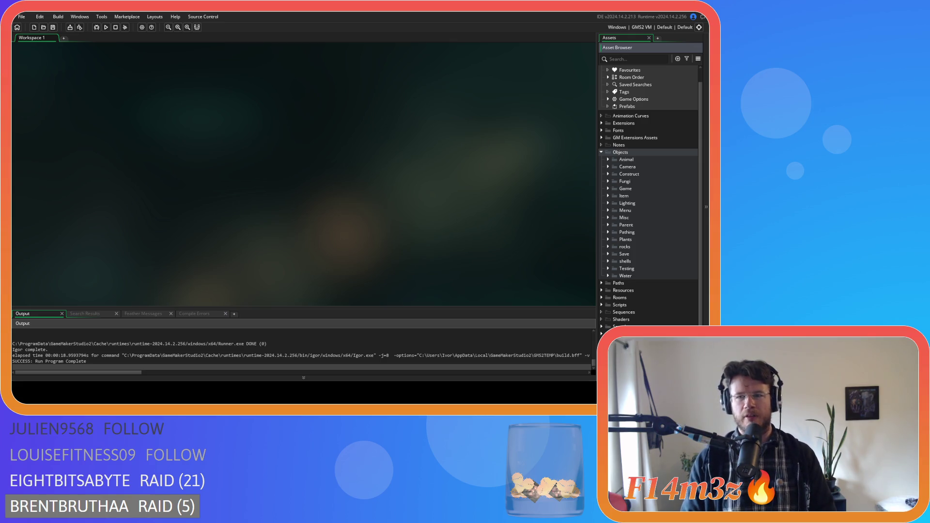
click(601, 152)
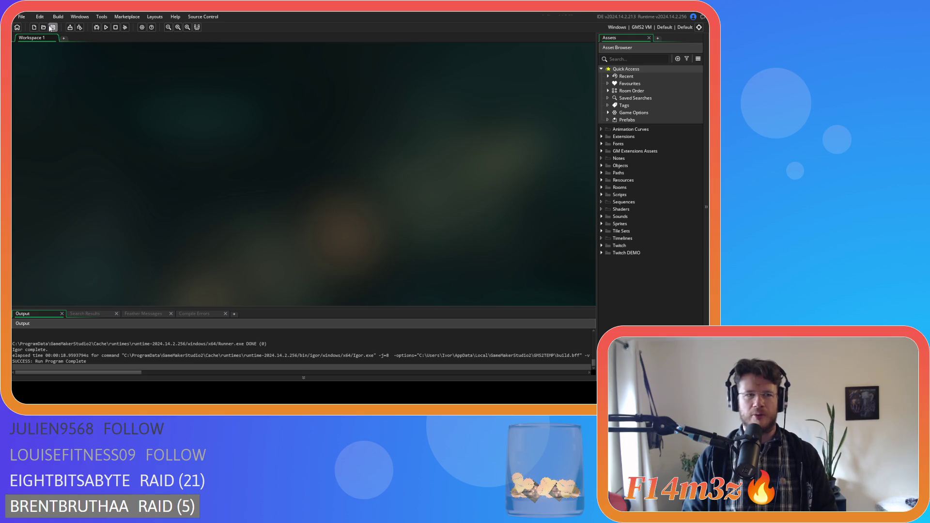